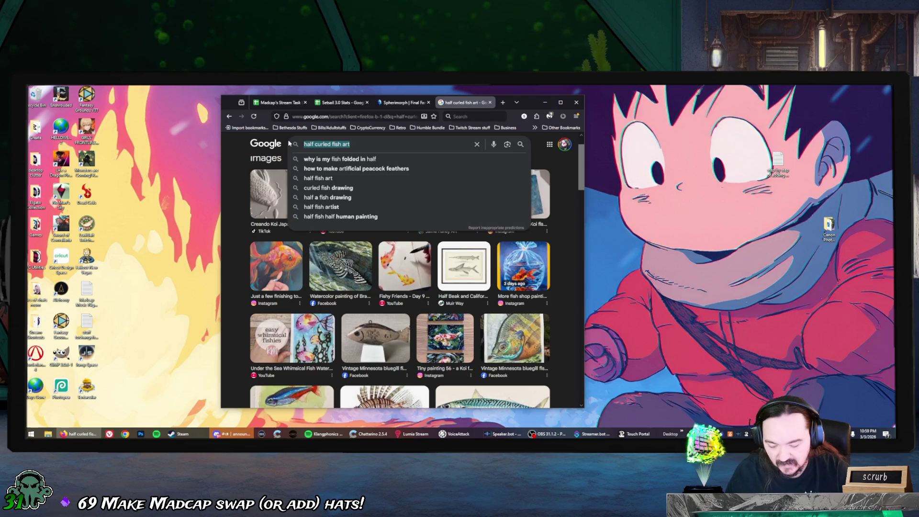
Search Google for 'fish images from dredge' and open the 'Fish | DREDGE Wiki - Fandom' result.
type("fish")
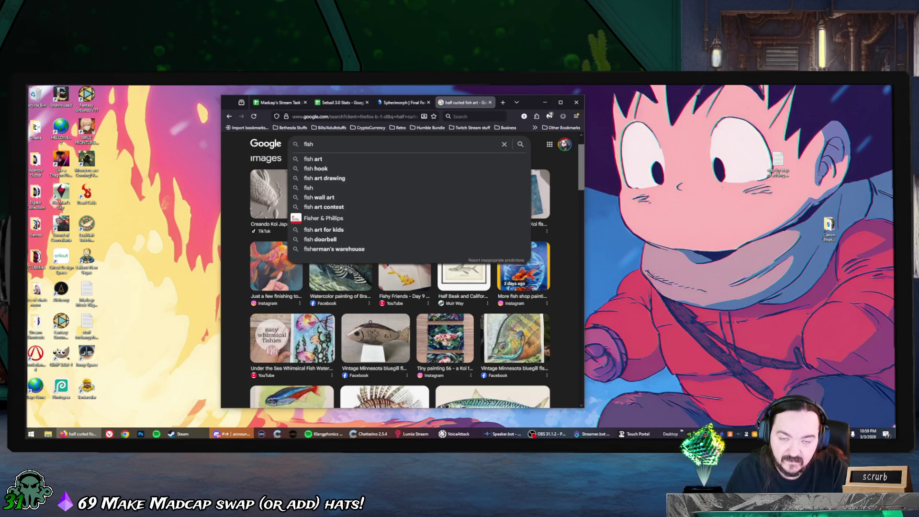
type(" images from dredge")
key("Return")
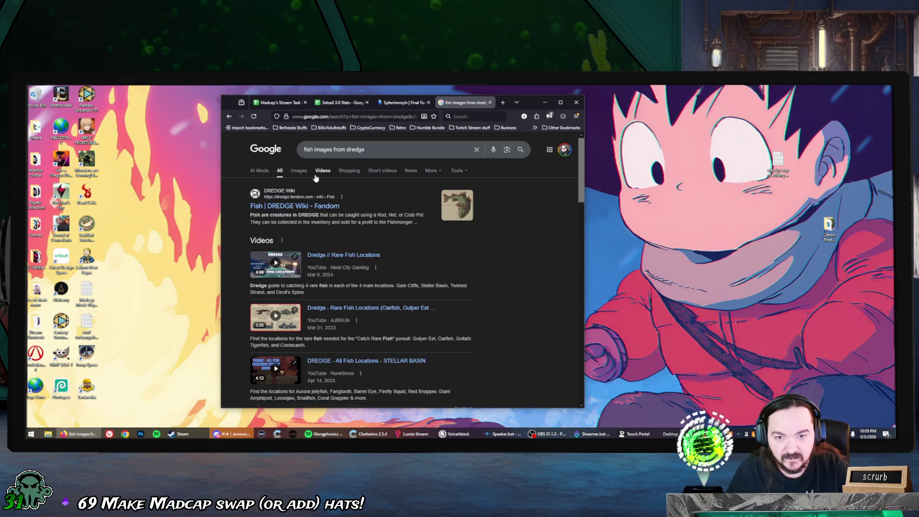
left_click(324, 207)
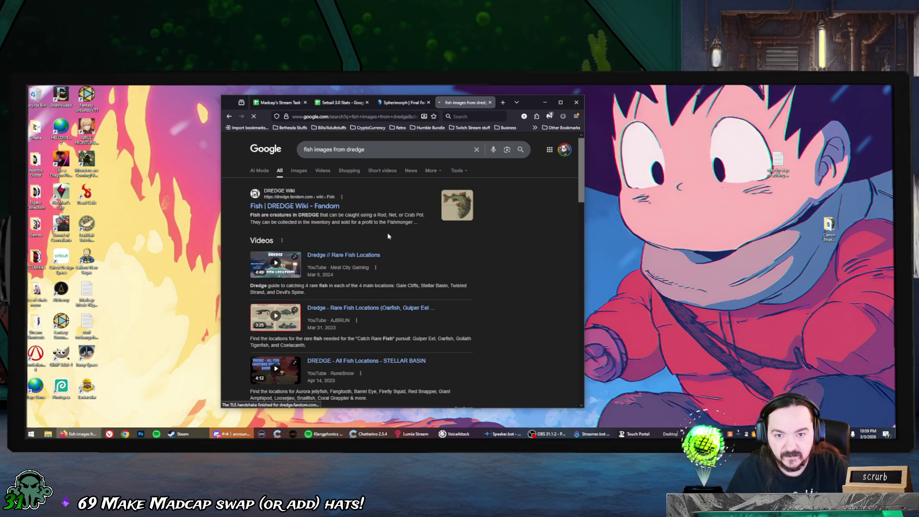
Scroll down the DREDGE Wiki Fish page and make it fill the whole screen.
scroll(483, 268, "down", 3)
scroll(486, 264, "down", 4)
scroll(488, 262, "down", 3)
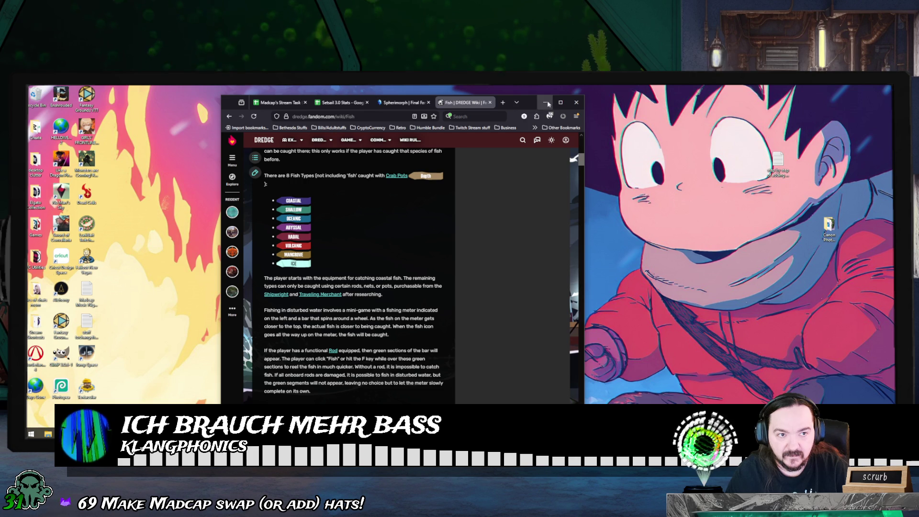
left_click(561, 102)
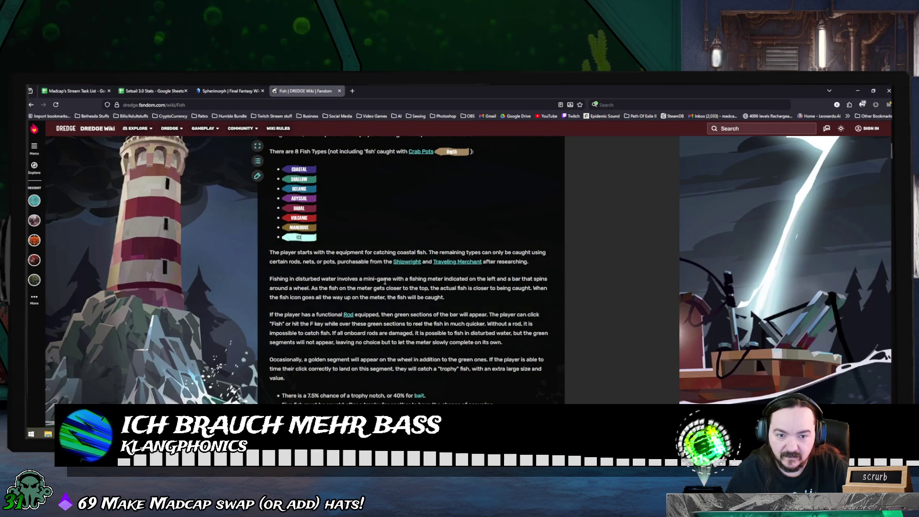
Scroll up and down the Fish table to the Gale Cliffs rows, Stonefish through Wreckfish.
scroll(422, 254, "down", 5)
scroll(407, 268, "down", 5)
scroll(387, 282, "down", 3)
scroll(326, 288, "down", 2)
scroll(327, 288, "down", 1)
scroll(326, 287, "down", 1)
scroll(328, 291, "down", 1)
scroll(327, 291, "down", 2)
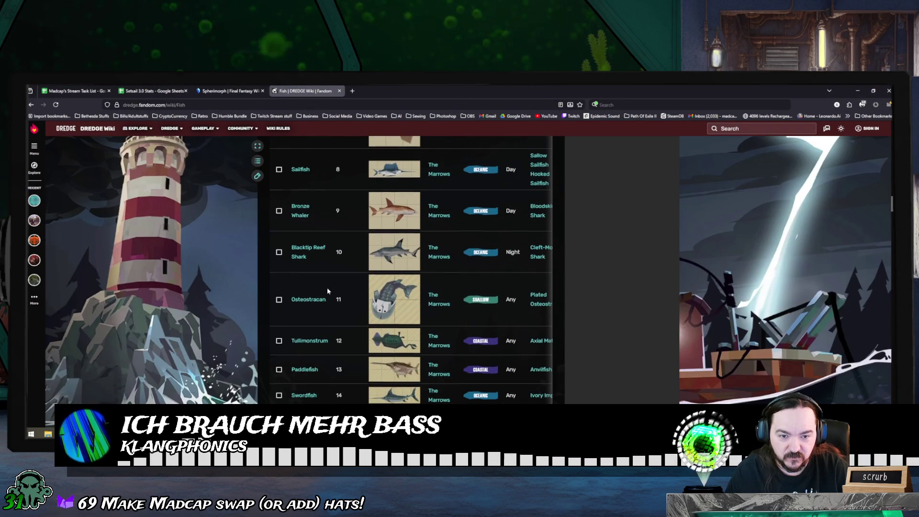
scroll(327, 290, "down", 1)
scroll(327, 291, "down", 2)
scroll(327, 290, "down", 2)
scroll(328, 291, "down", 2)
scroll(327, 290, "down", 2)
scroll(327, 290, "down", 3)
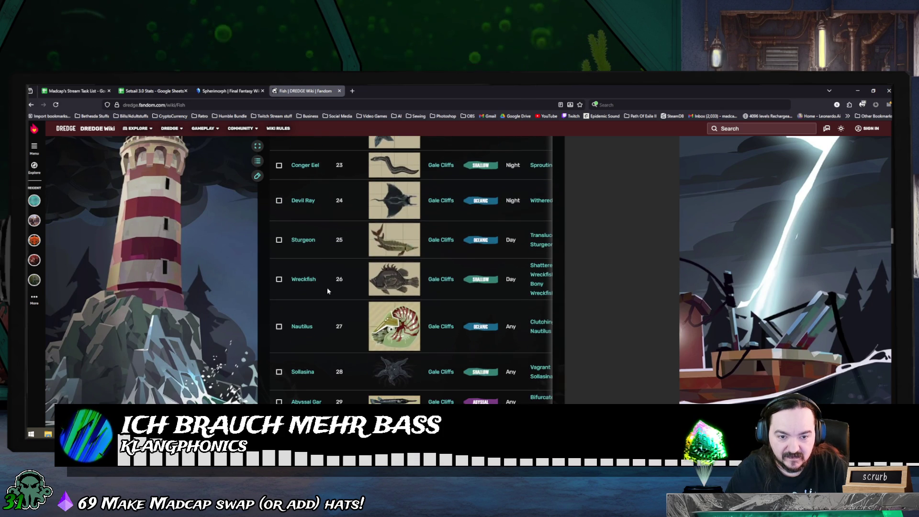
scroll(327, 290, "down", 3)
scroll(327, 291, "down", 2)
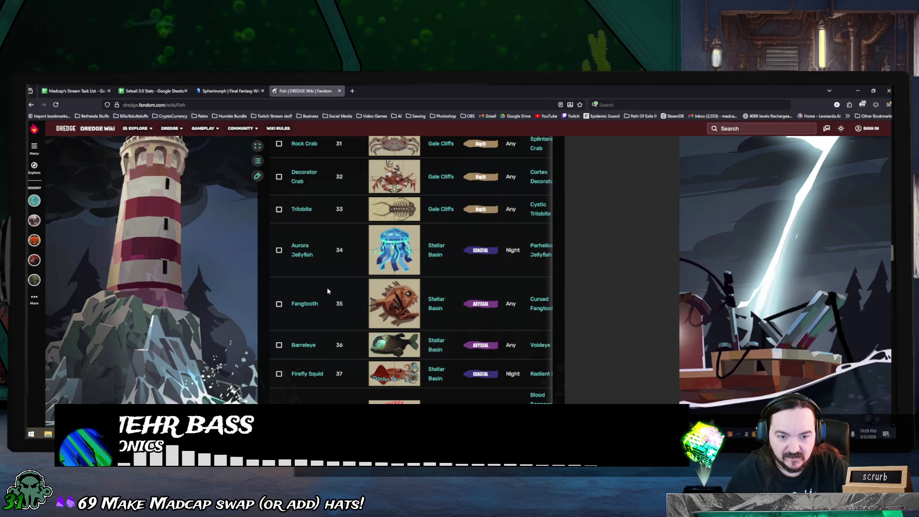
scroll(328, 290, "down", 2)
scroll(327, 291, "down", 4)
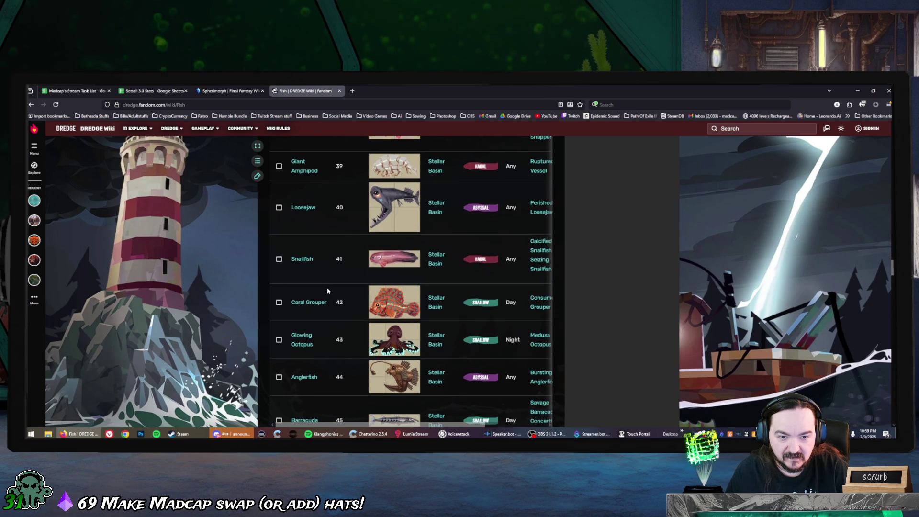
scroll(328, 291, "down", 3)
scroll(328, 291, "down", 3)
scroll(327, 291, "down", 3)
scroll(328, 290, "down", 3)
scroll(327, 290, "down", 3)
scroll(328, 290, "down", 3)
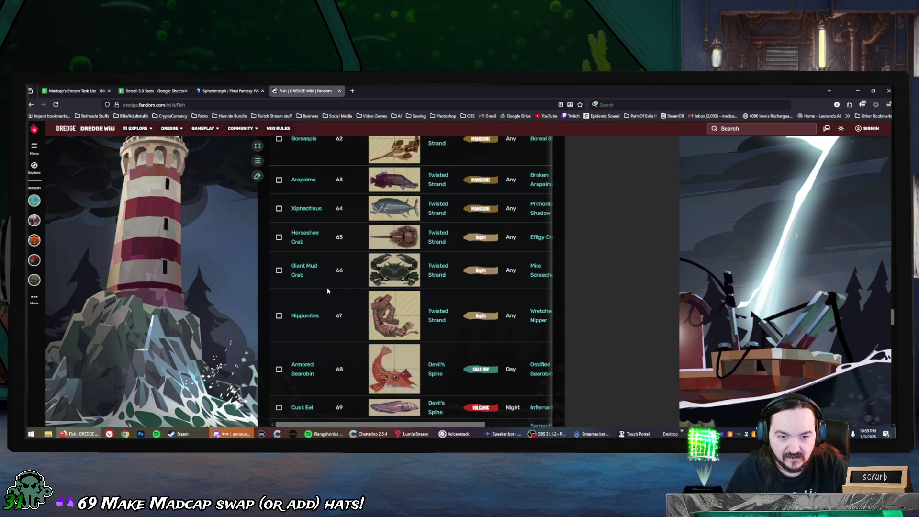
scroll(328, 291, "down", 3)
scroll(327, 291, "down", 3)
scroll(327, 290, "down", 3)
scroll(328, 291, "down", 3)
scroll(327, 290, "down", 3)
scroll(327, 290, "down", 5)
scroll(327, 290, "down", 4)
scroll(327, 289, "up", 3)
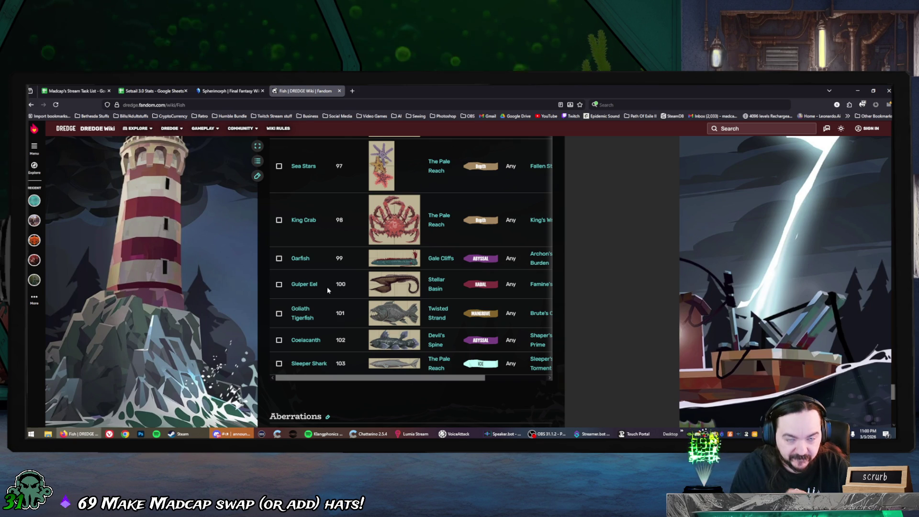
scroll(332, 266, "up", 10)
scroll(333, 270, "up", 4)
scroll(333, 270, "up", 4)
scroll(333, 270, "up", 4)
scroll(333, 270, "up", 4)
scroll(334, 270, "up", 2)
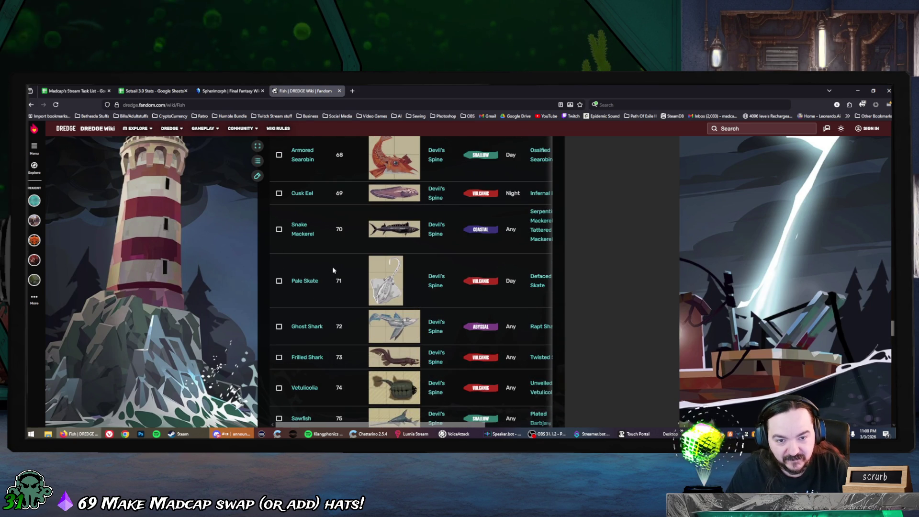
scroll(334, 270, "up", 4)
scroll(333, 270, "up", 3)
scroll(333, 270, "up", 1)
scroll(333, 270, "up", 2)
scroll(334, 270, "up", 3)
scroll(333, 270, "up", 2)
scroll(333, 270, "up", 1)
scroll(333, 270, "up", 2)
scroll(334, 270, "up", 2)
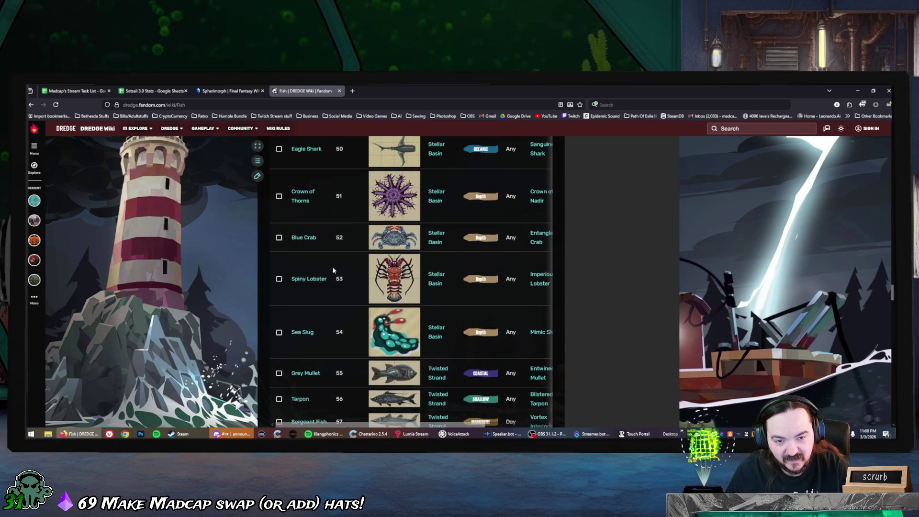
scroll(333, 267, "up", 3)
scroll(333, 267, "up", 2)
scroll(332, 266, "up", 3)
scroll(333, 270, "up", 3)
scroll(333, 270, "up", 3)
scroll(333, 270, "up", 5)
scroll(333, 270, "up", 3)
scroll(332, 267, "down", 8)
scroll(332, 266, "down", 3)
scroll(332, 266, "up", 3)
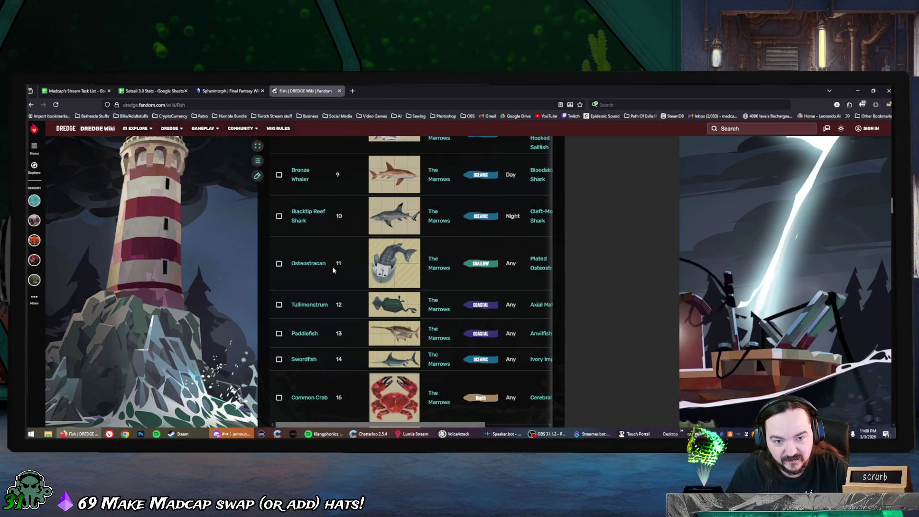
scroll(333, 270, "up", 1)
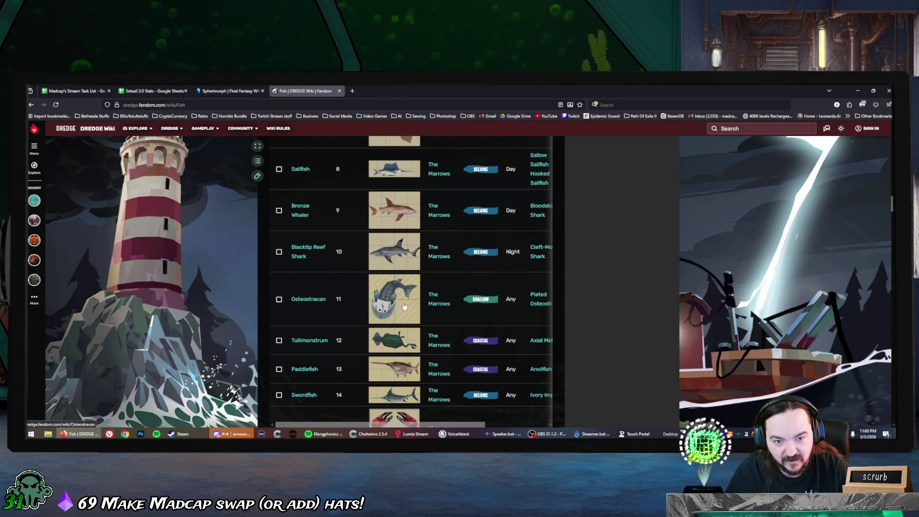
scroll(405, 305, "up", 1)
scroll(405, 306, "up", 3)
scroll(406, 305, "up", 4)
scroll(408, 306, "up", 2)
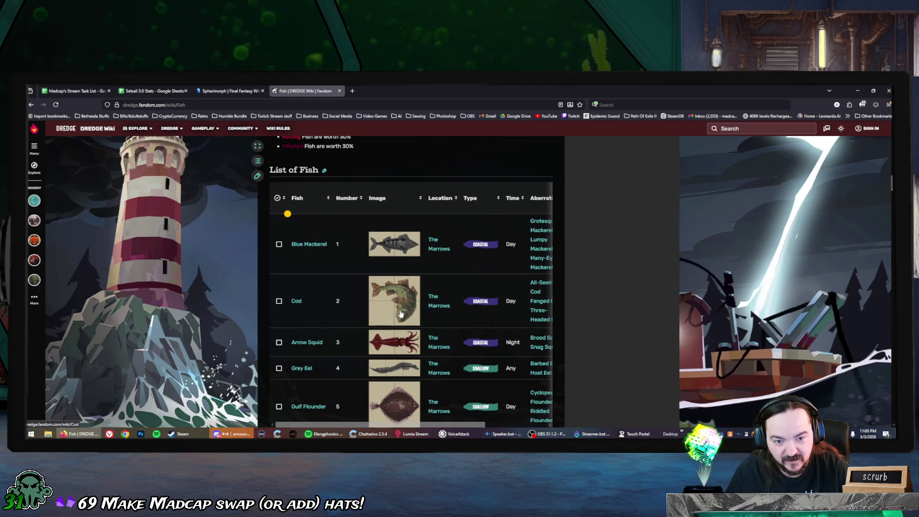
scroll(402, 310, "down", 1)
scroll(406, 307, "down", 2)
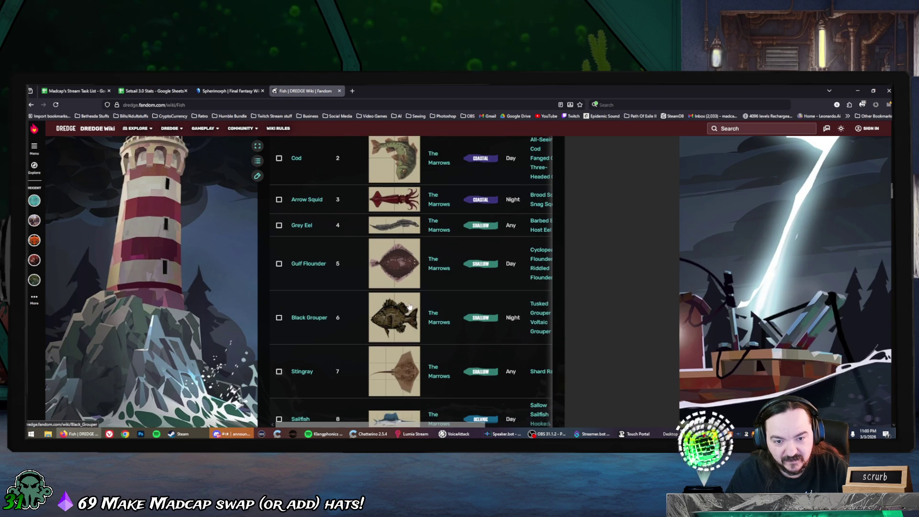
scroll(411, 304, "down", 3)
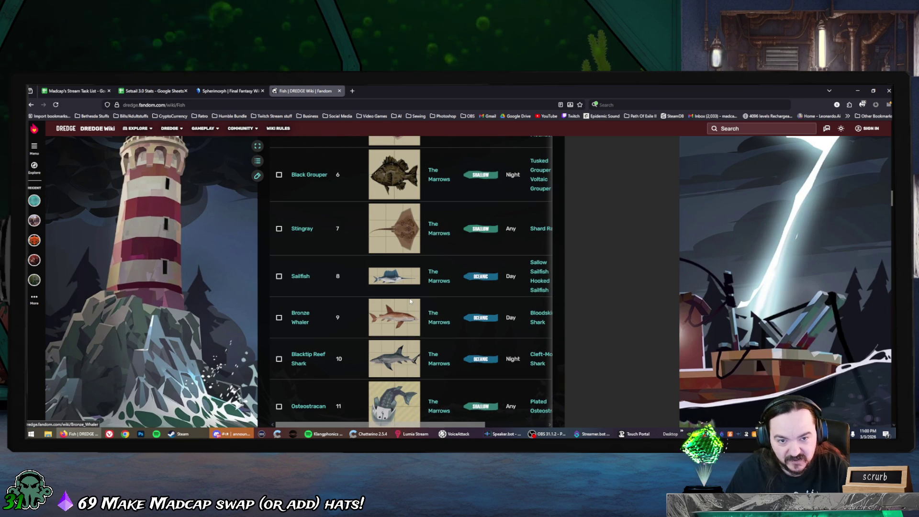
scroll(410, 301, "up", 2)
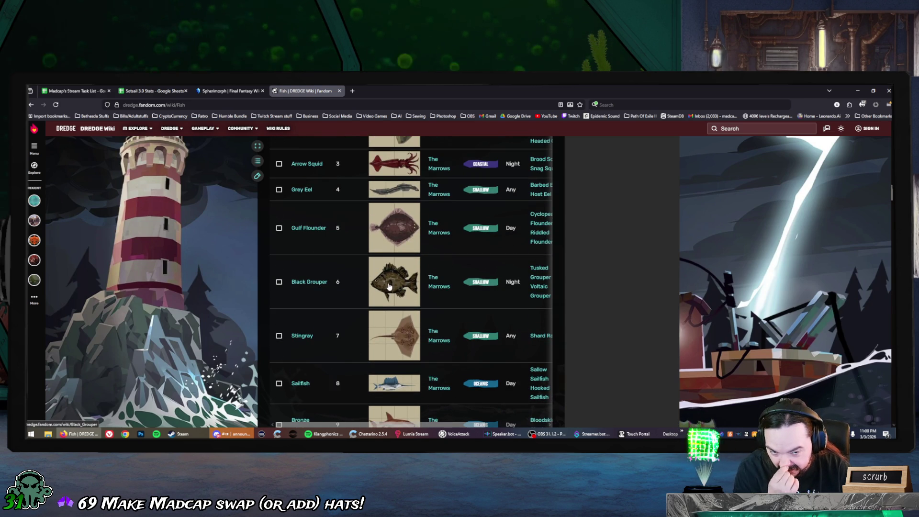
scroll(389, 286, "down", 1)
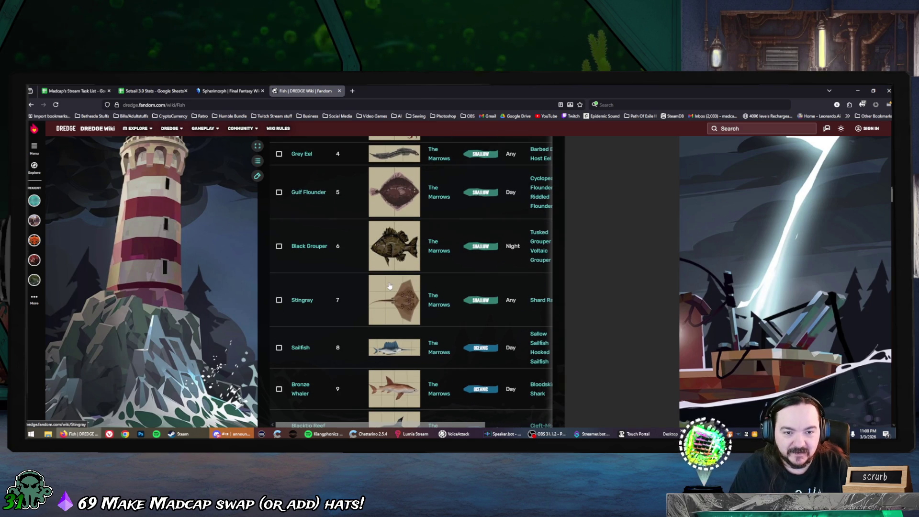
scroll(388, 257, "down", 2)
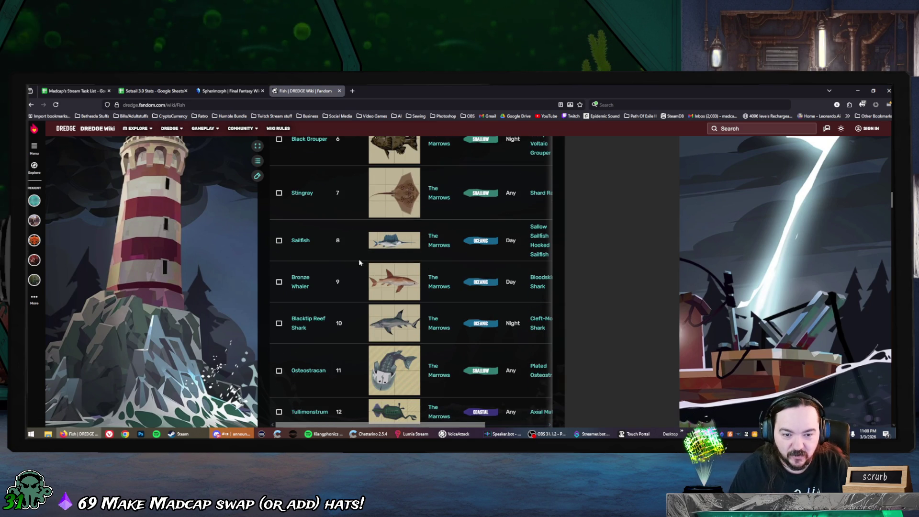
scroll(336, 264, "down", 2)
scroll(336, 264, "down", 1)
scroll(336, 264, "down", 3)
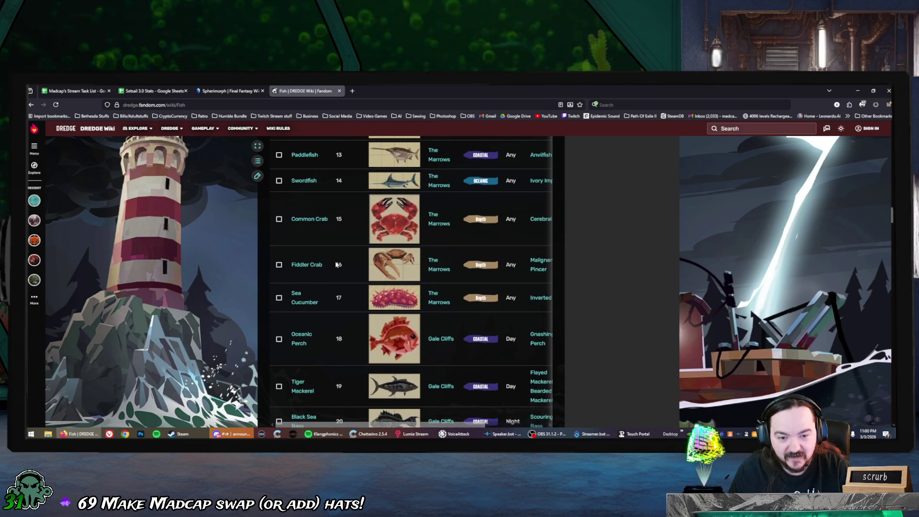
scroll(335, 265, "down", 2)
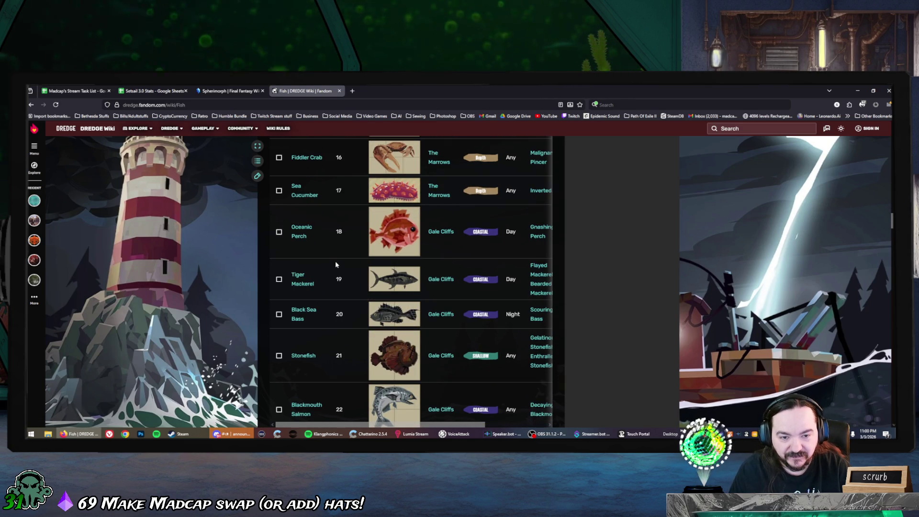
scroll(335, 260, "down", 1)
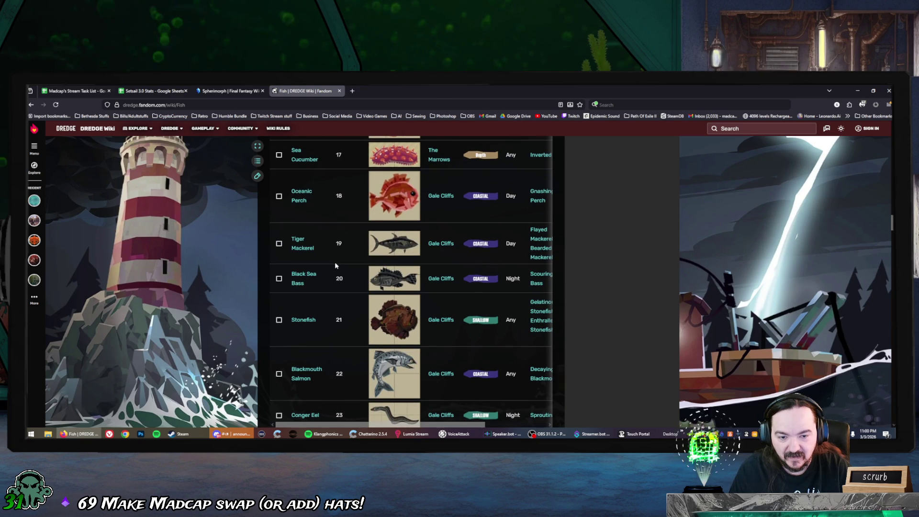
scroll(335, 265, "down", 2)
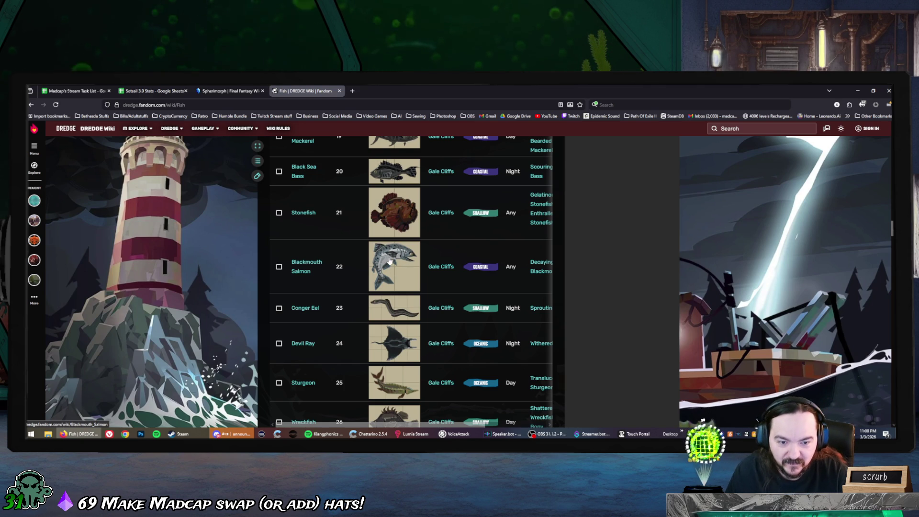
scroll(386, 264, "down", 2)
scroll(391, 226, "up", 1)
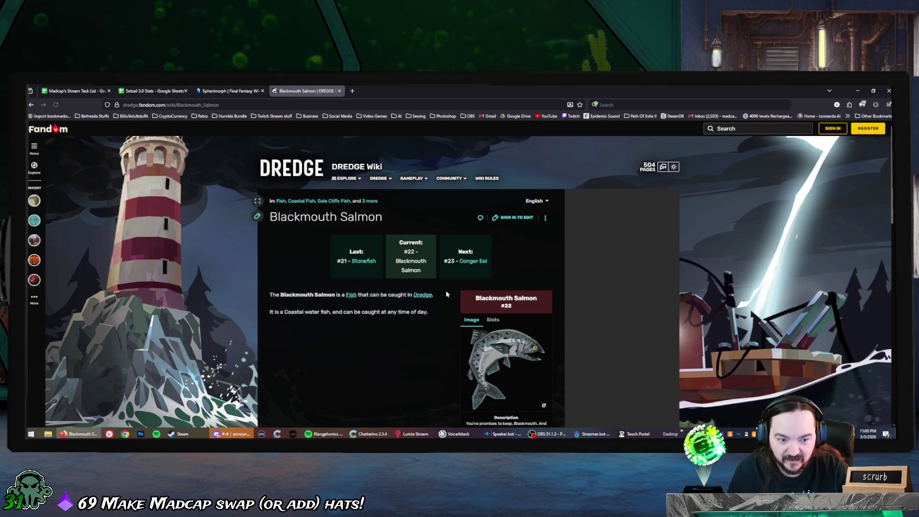
Enlarge the Blackmouth Salmon infobox picture and open it in a new tab.
scroll(479, 273, "down", 3)
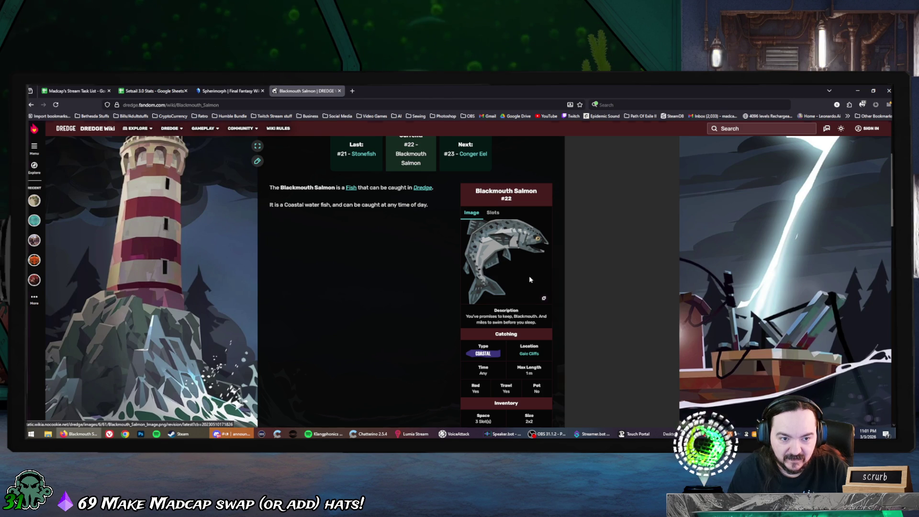
left_click(521, 274)
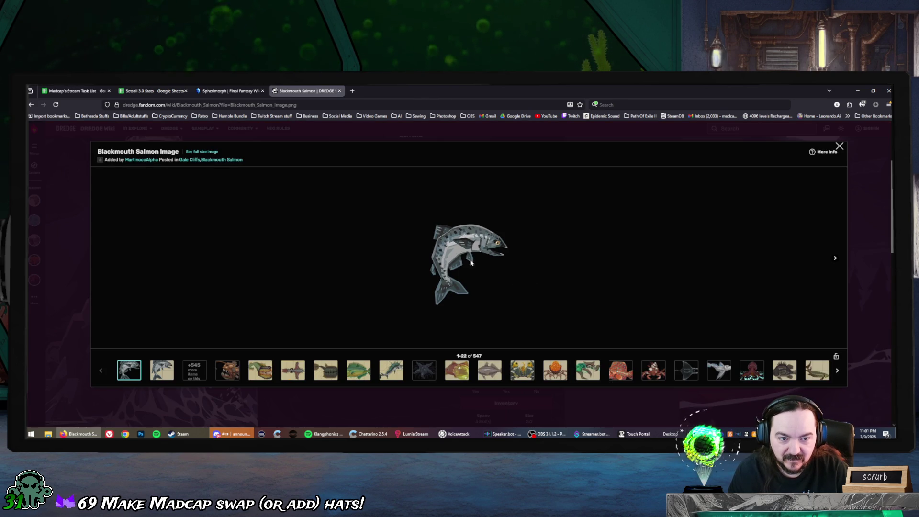
right_click(460, 251)
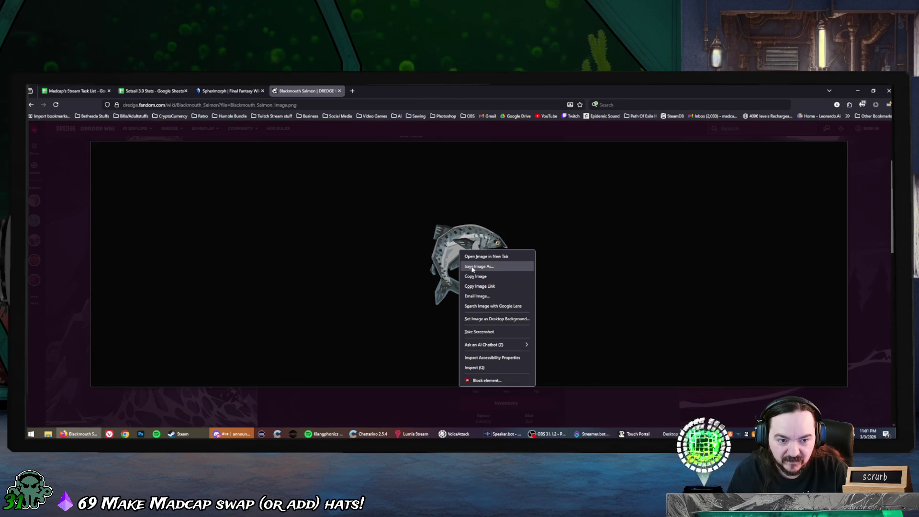
left_click(487, 256)
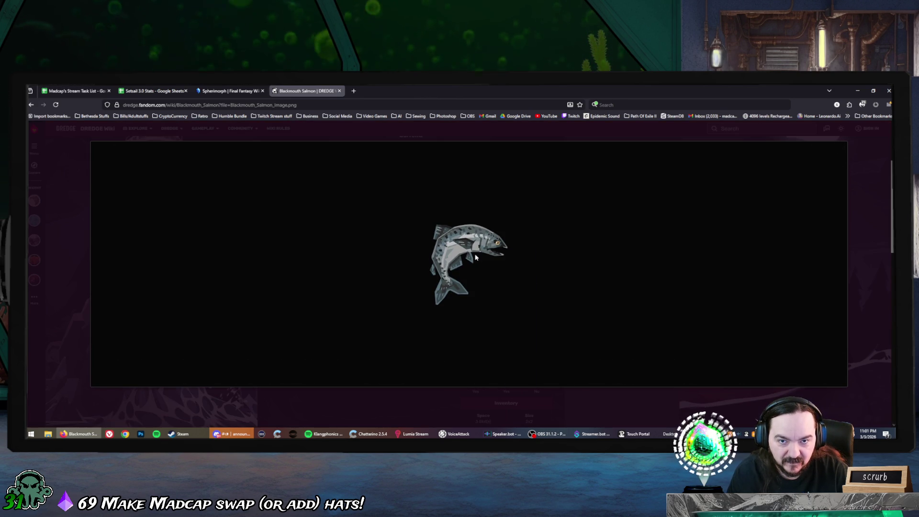
Check the salmon image tab, then return to the wiki article and close the enlarged picture.
left_click(390, 94)
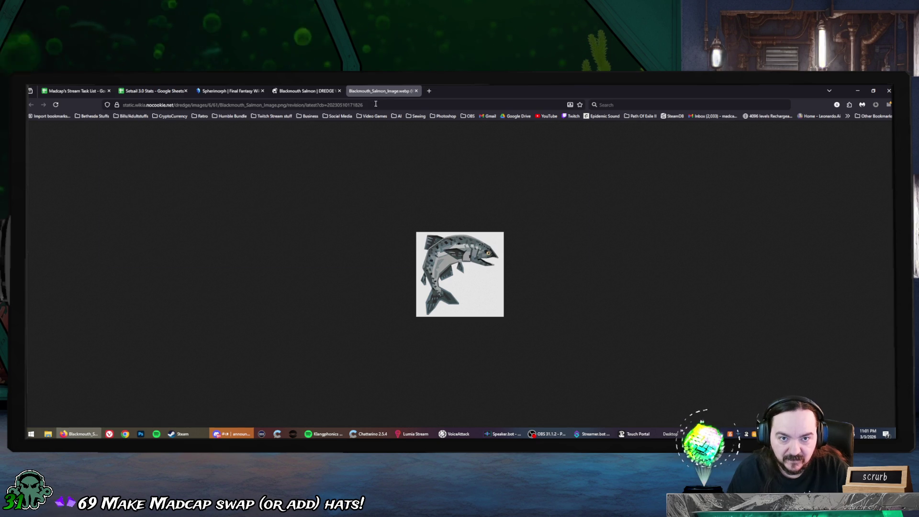
left_click(376, 104)
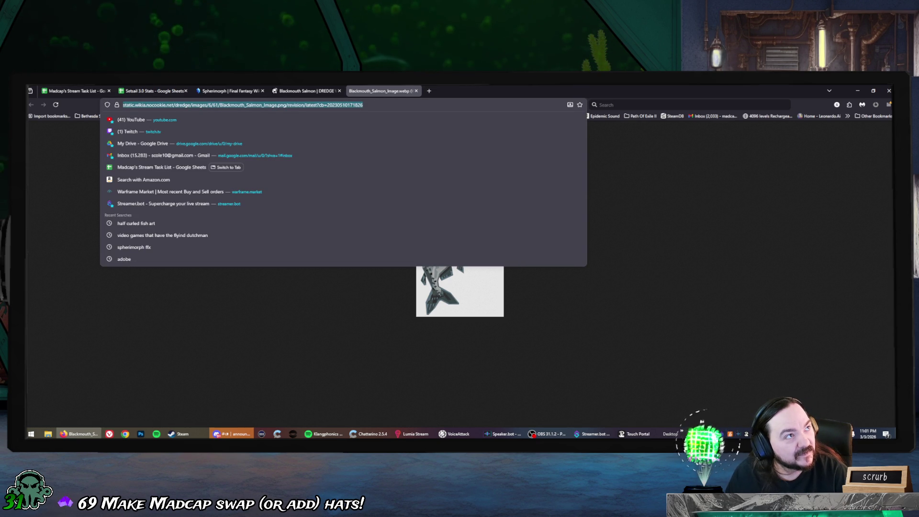
key("Escape")
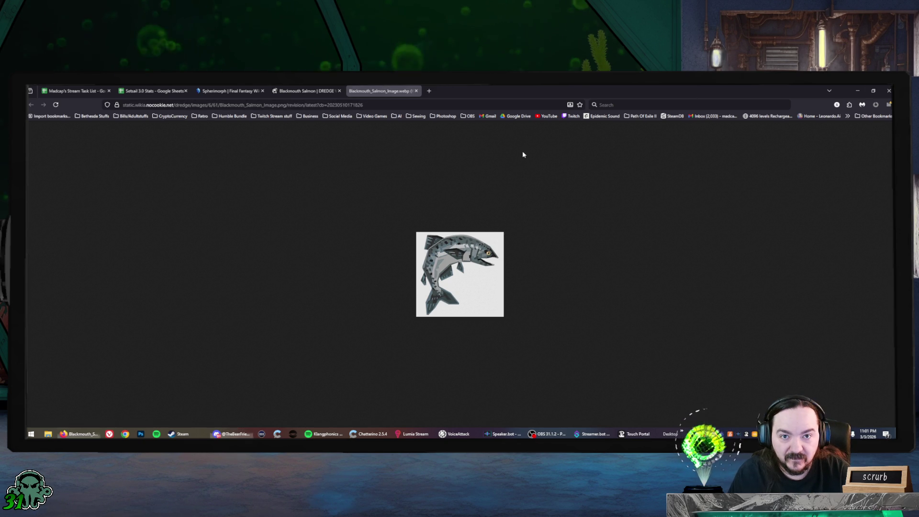
left_click(306, 94)
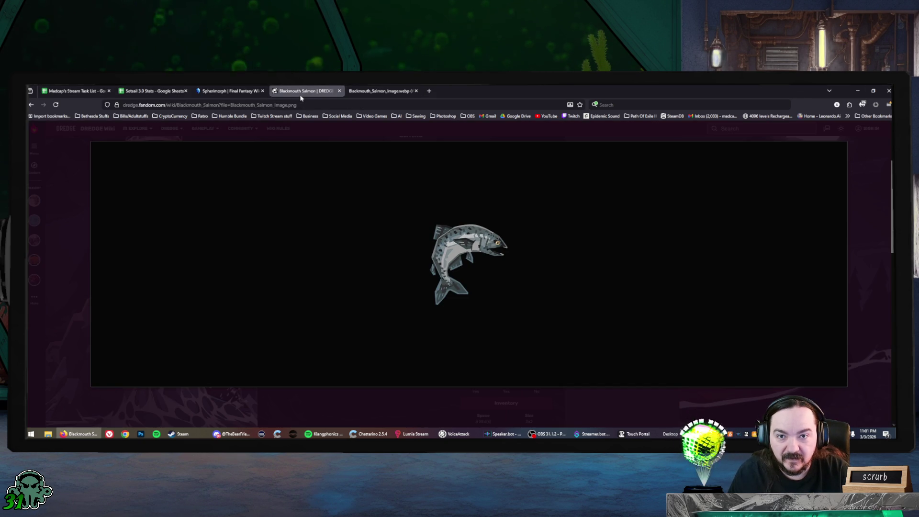
left_click(230, 91)
left_click(303, 94)
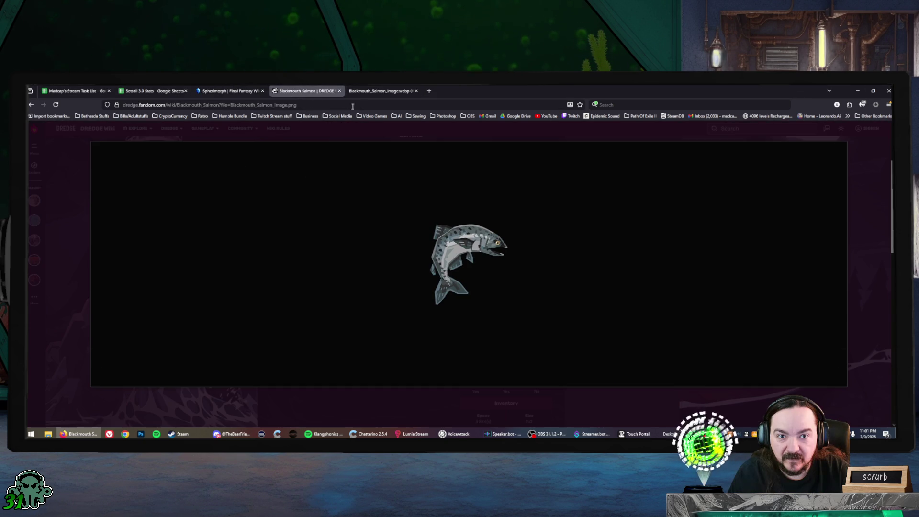
left_click(814, 158)
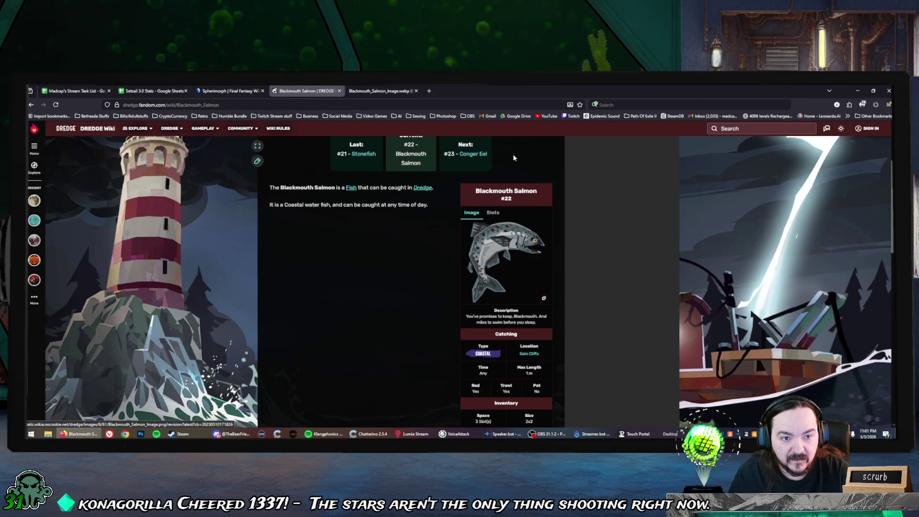
Go back from Blackmouth Salmon to the Fish list, dismissing the address bar suggestions.
key("alt+Left")
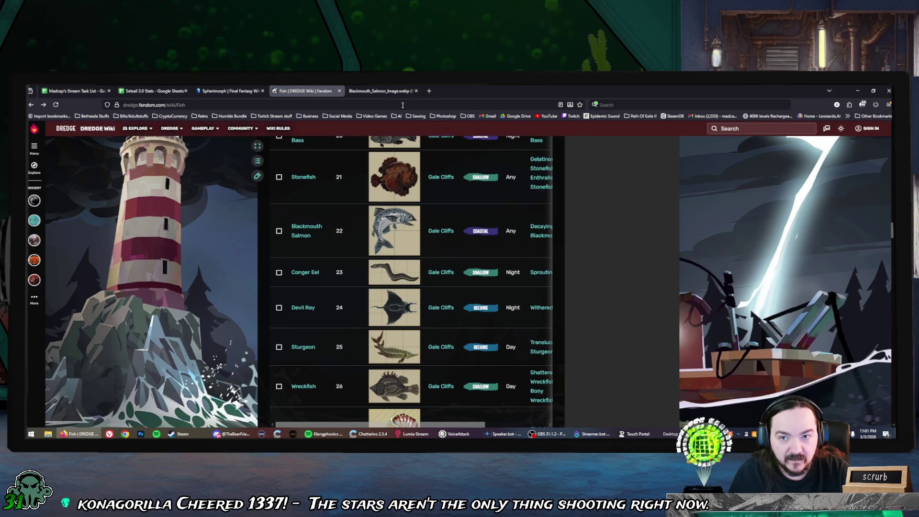
left_click(402, 105)
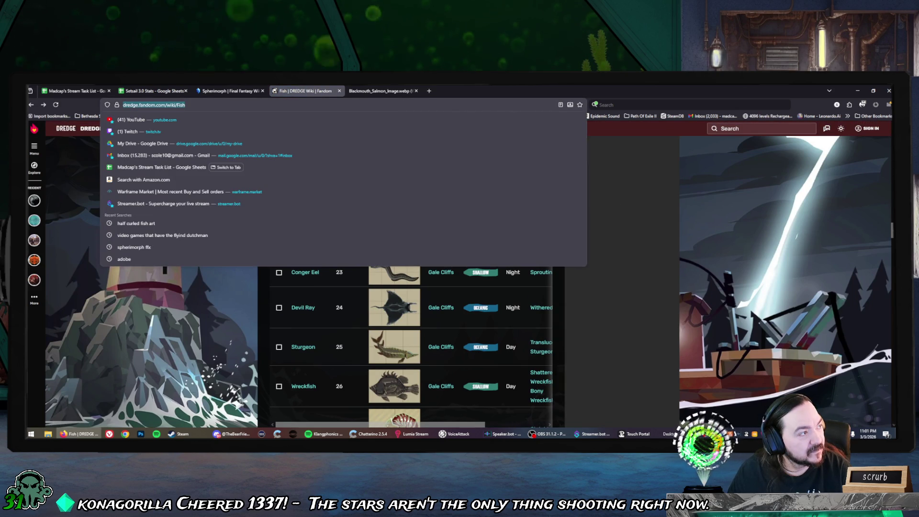
key("Escape")
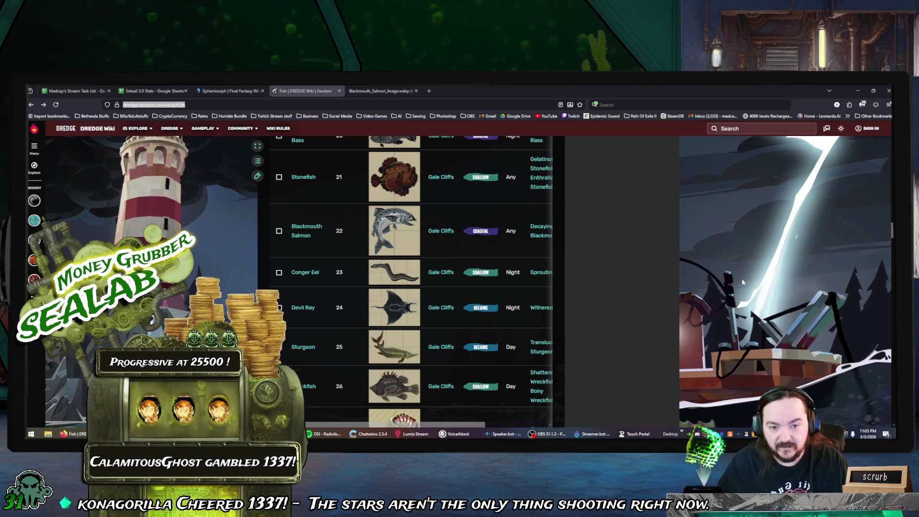
scroll(460, 318, "down", 1)
Scroll the Fish table down toward Barracuda (#45).
scroll(431, 306, "down", 2)
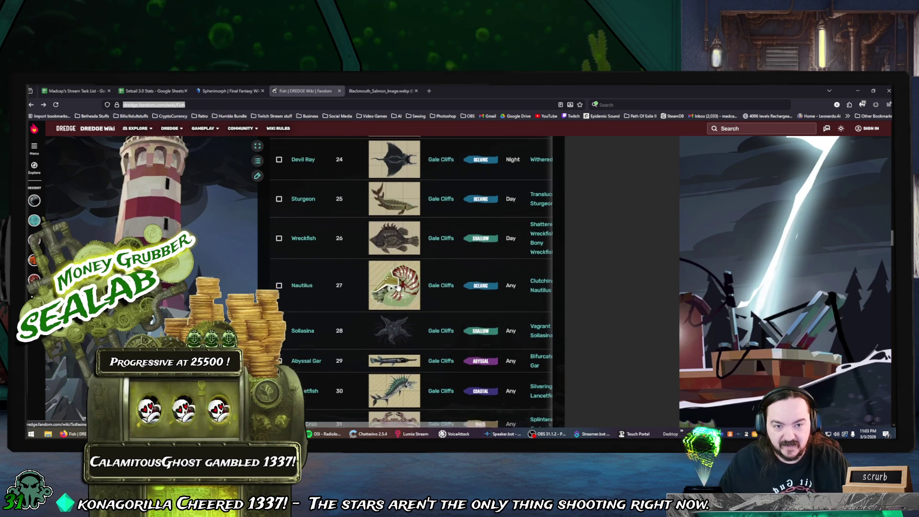
scroll(399, 297, "down", 1)
scroll(399, 297, "down", 2)
scroll(399, 296, "down", 2)
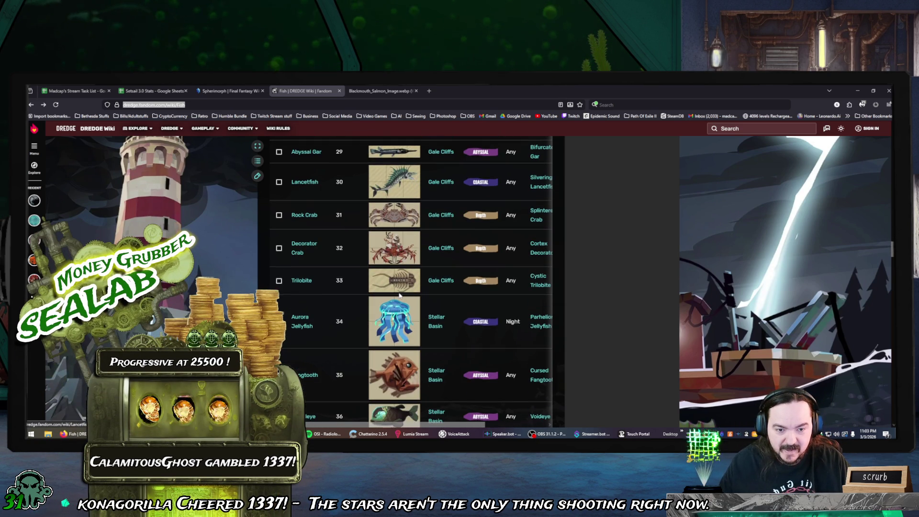
scroll(399, 296, "down", 2)
scroll(399, 296, "down", 3)
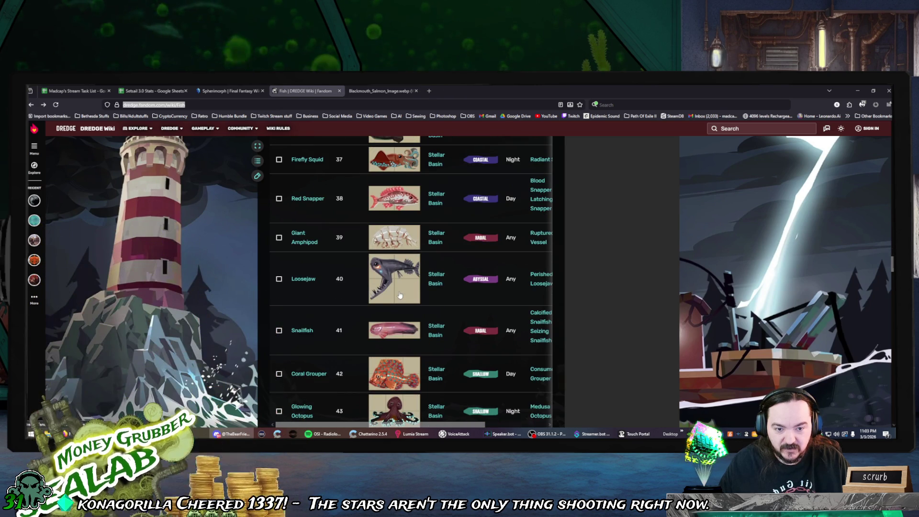
scroll(399, 296, "down", 2)
scroll(400, 296, "down", 1)
scroll(407, 296, "down", 2)
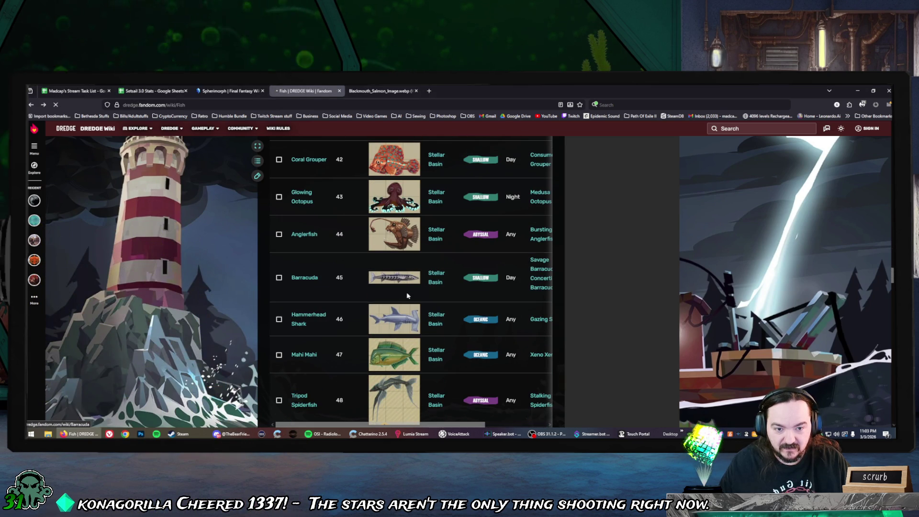
scroll(509, 240, "down", 2)
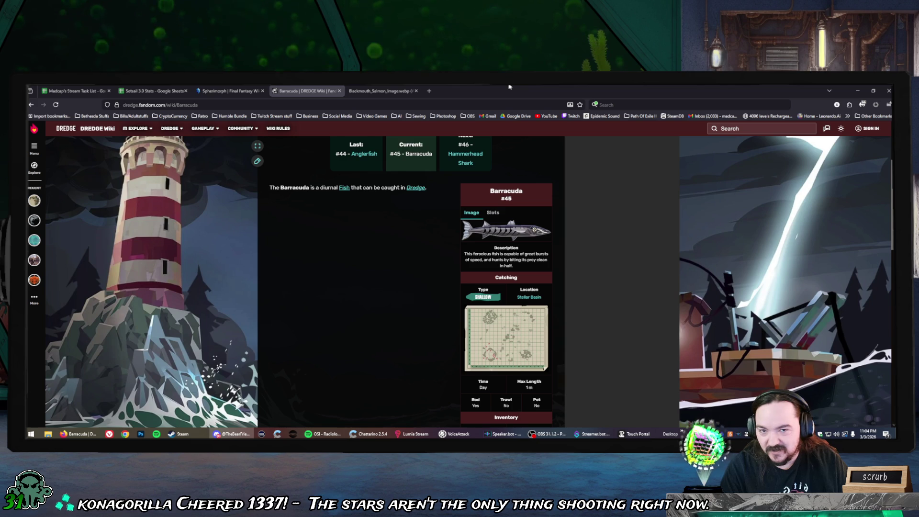
Close the Blackmouth Salmon image, Barracuda and Spherimorph tabs.
left_click(510, 87)
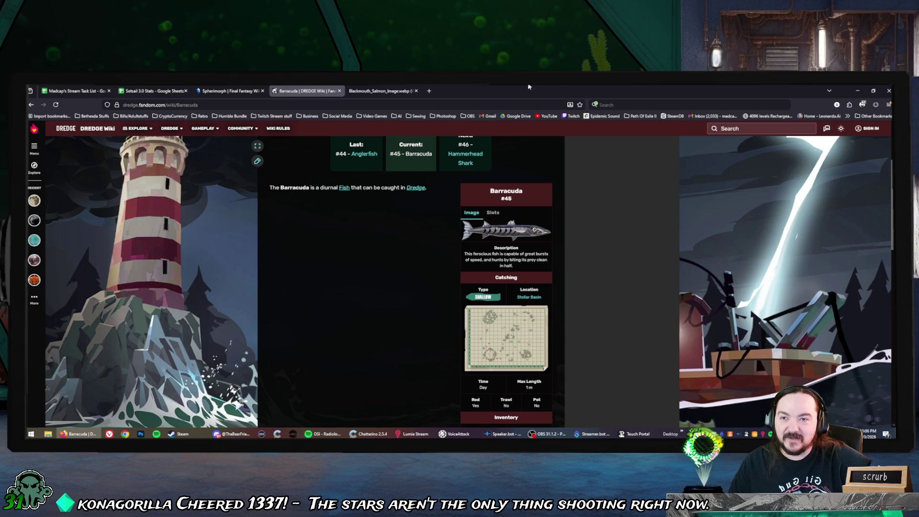
left_click(372, 93)
key("ctrl+w")
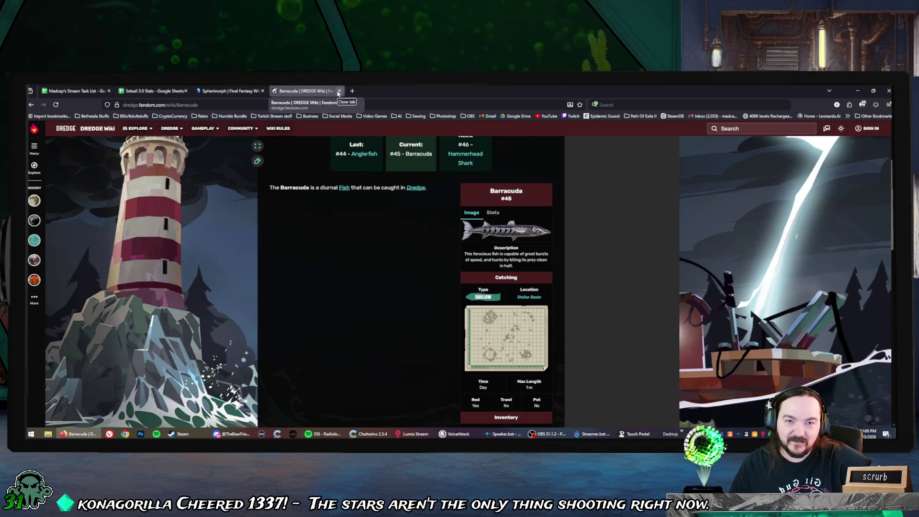
left_click(339, 91)
left_click(263, 91)
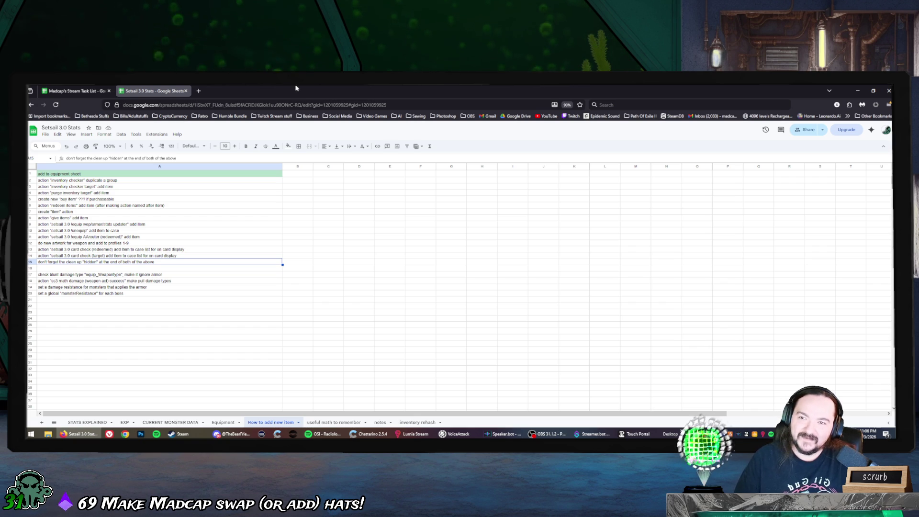
Bring up Madcap's Stream Task List, showing the 'Chromatic armor golem' boss idea.
left_click(92, 89)
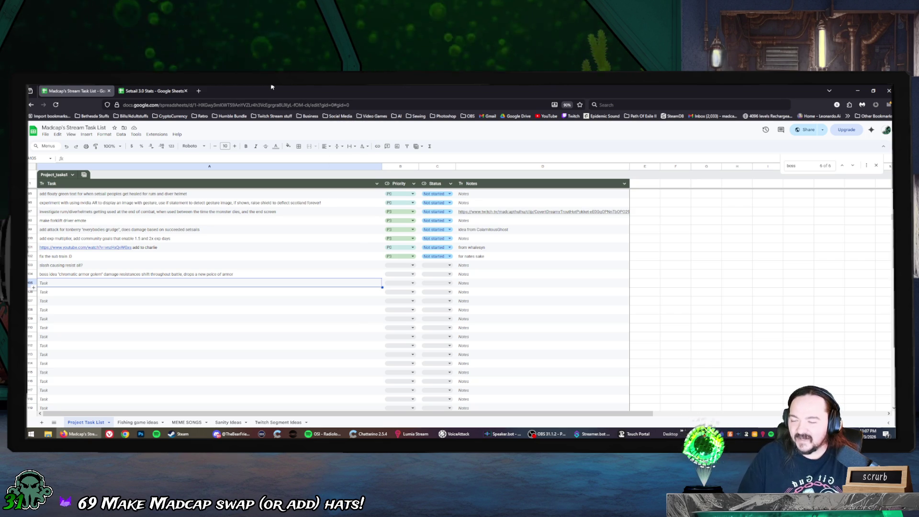
Glance at Setsail 3.0 Stats and the task list, then settle on Setsail 3.0 Stats.
left_click(144, 90)
left_click(76, 90)
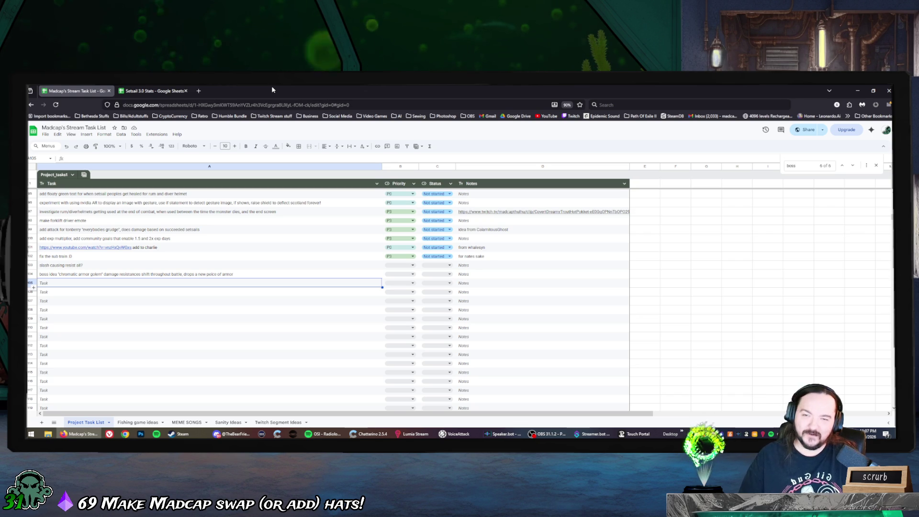
left_click(154, 90)
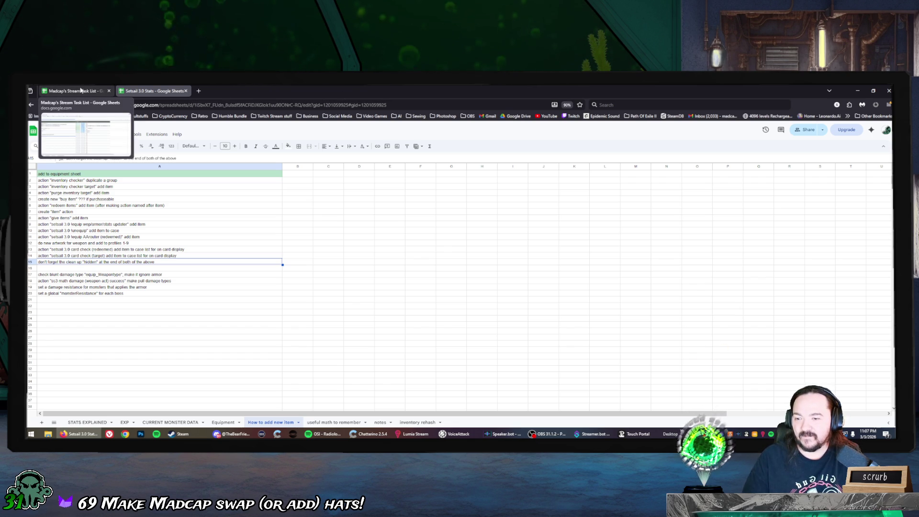
Change the STATS EXPLAINED C33 weapon type note from 'gun/blade' to 'gun/blade/blunt'.
left_click(87, 423)
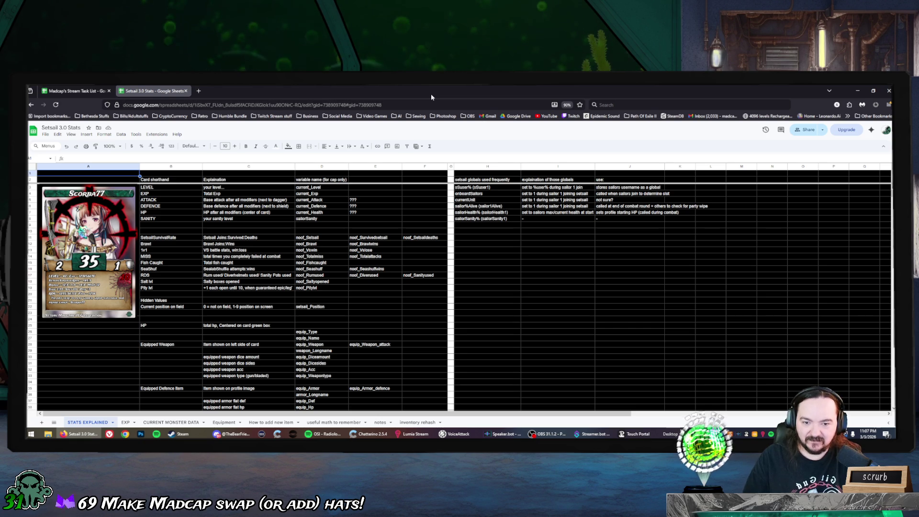
left_click(275, 377)
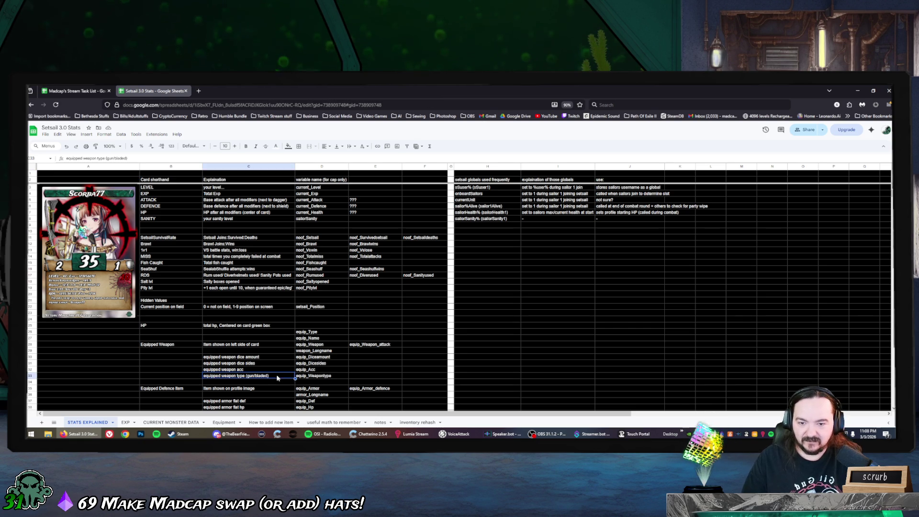
double_click(271, 375)
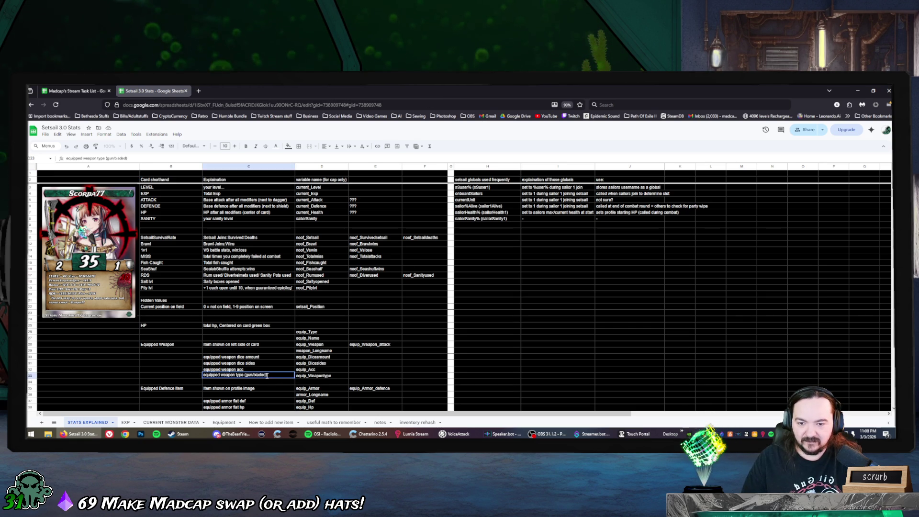
key("Escape")
type("blunt")
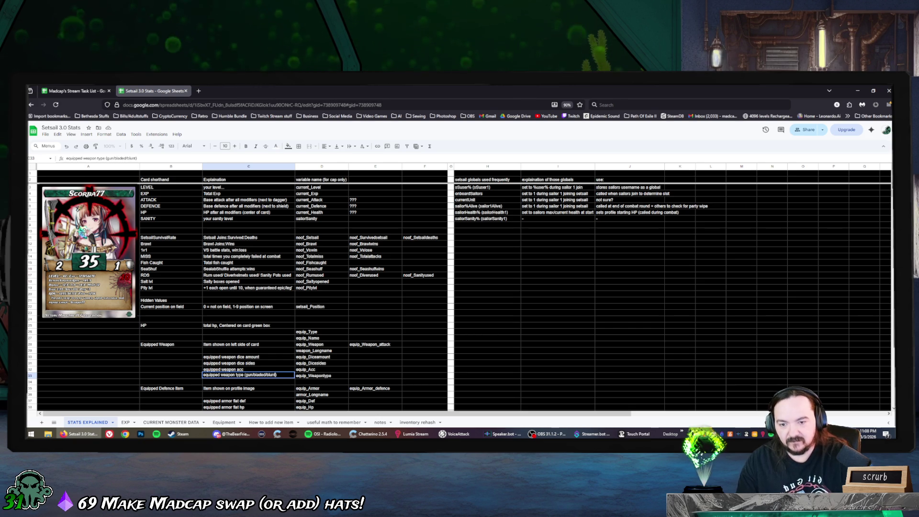
left_click(269, 371)
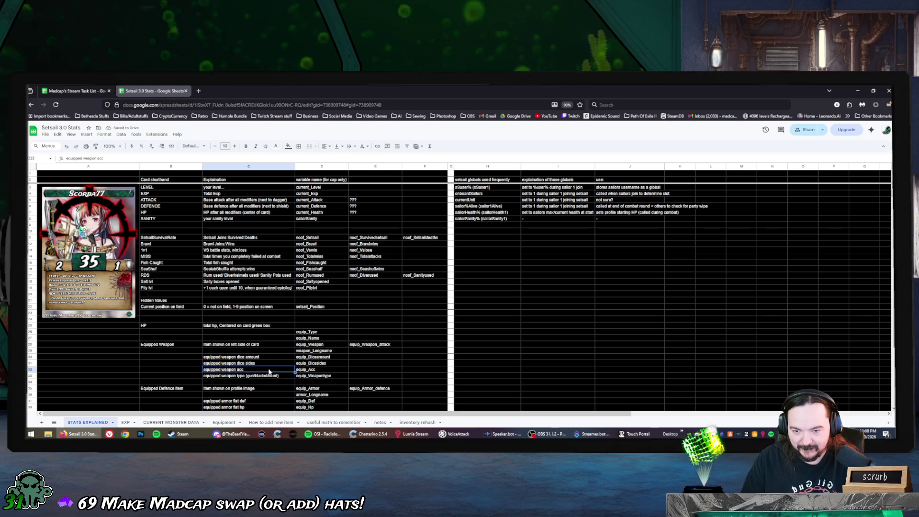
scroll(270, 372, "down", 3)
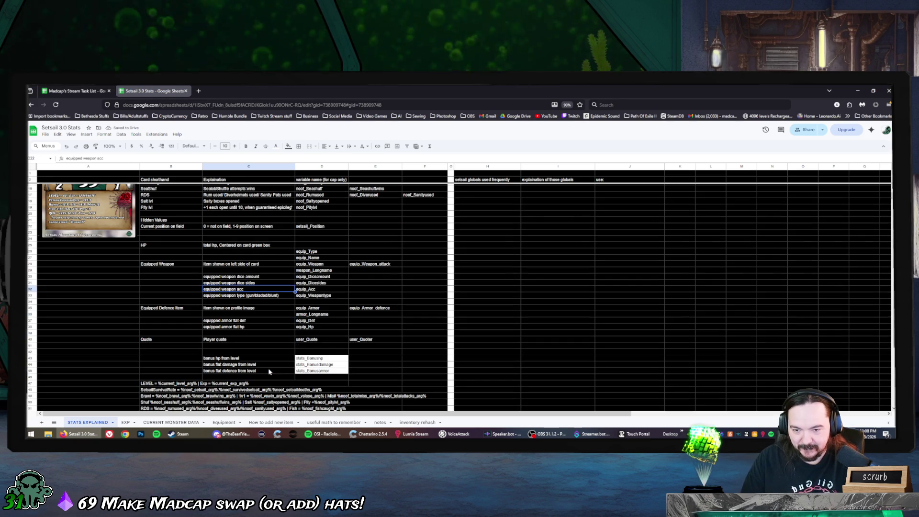
Enter the note 'this needs updated' in A48 beside the variable formulas.
scroll(269, 371, "down", 1)
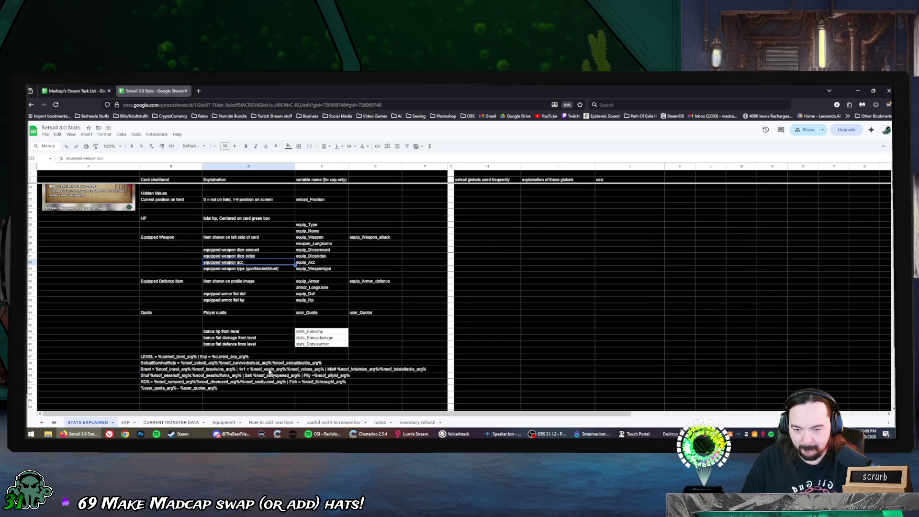
left_click(115, 364)
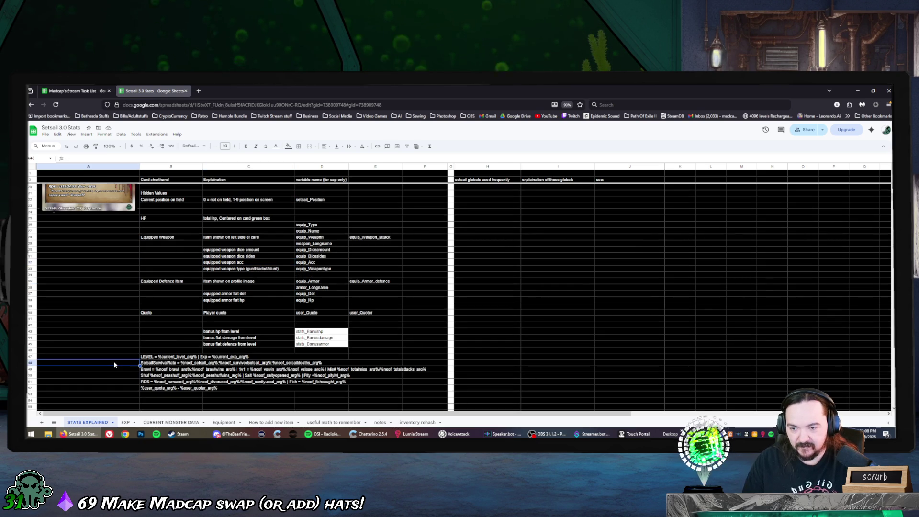
type("this needs updated")
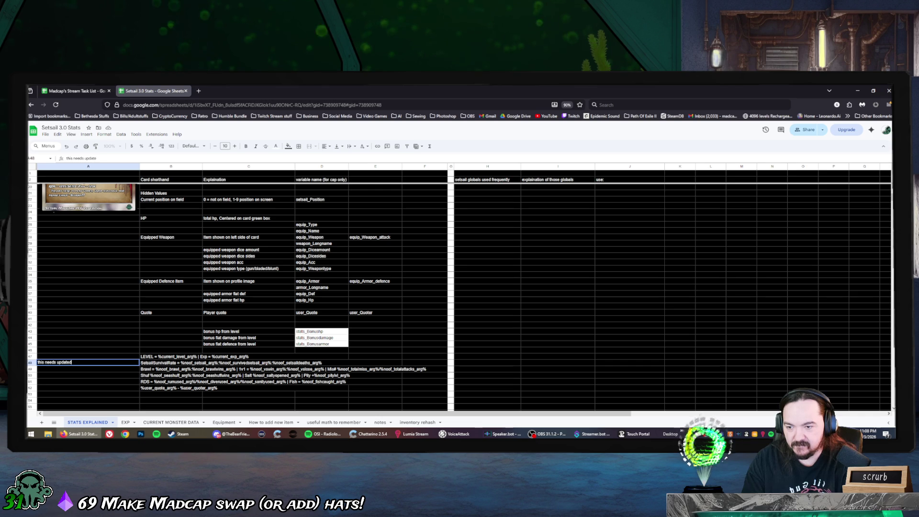
key("Return")
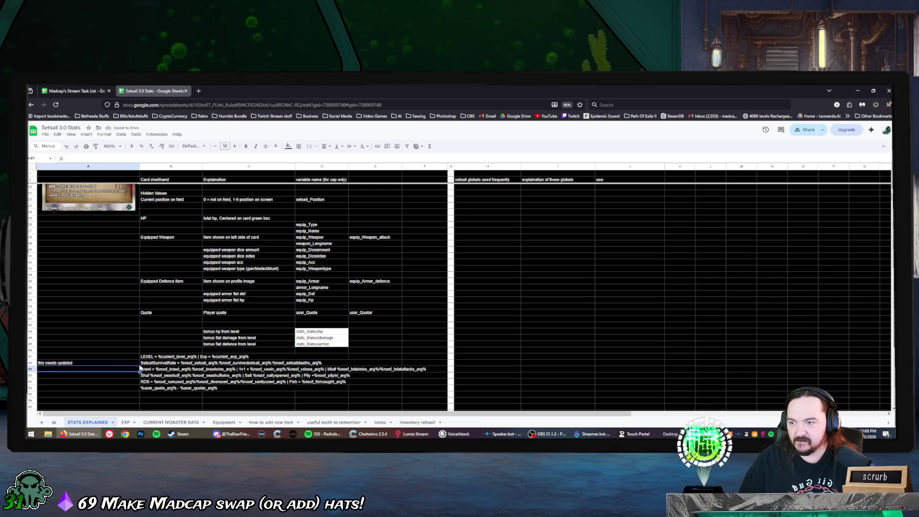
Select A42, then shrink and minimize the browser window to the desktop.
left_click(97, 336)
key("Up")
key("Up")
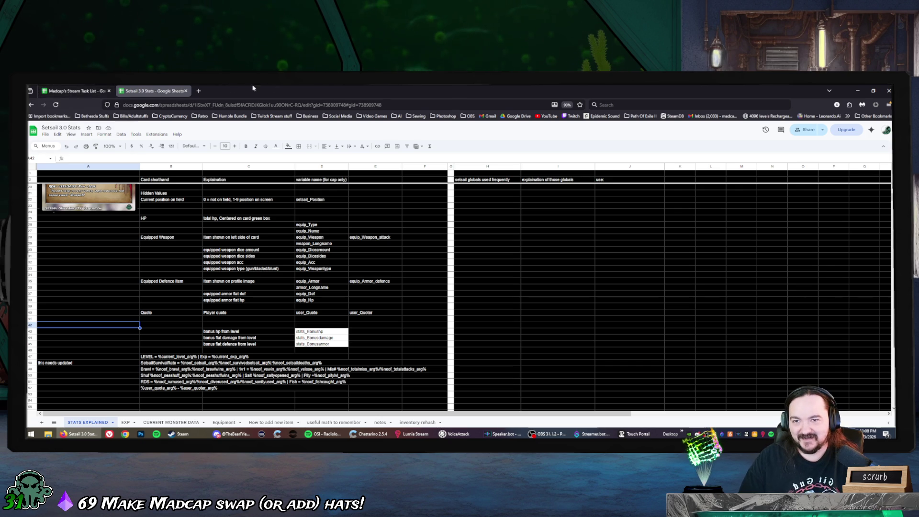
mouse_move(578, 87)
left_mouse_down()
mouse_move(419, 124)
mouse_move(529, 118)
mouse_move(350, 85)
left_mouse_up()
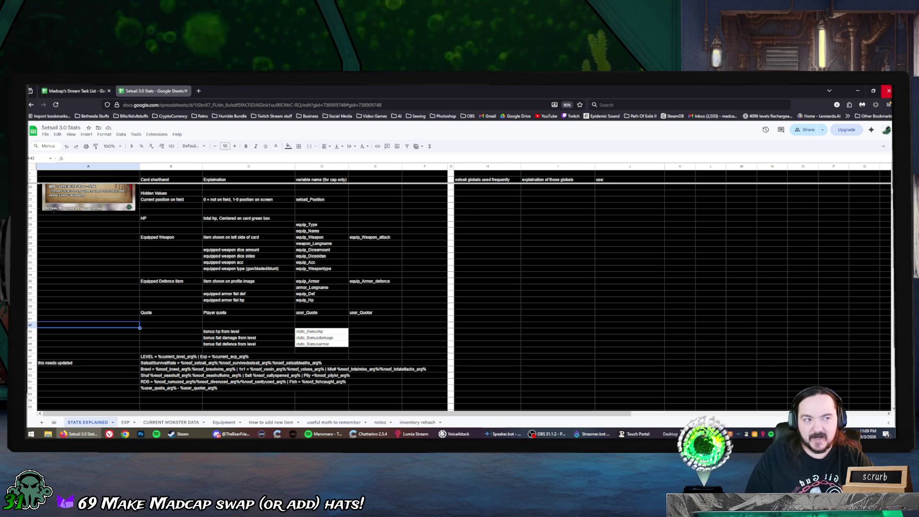
left_click(858, 91)
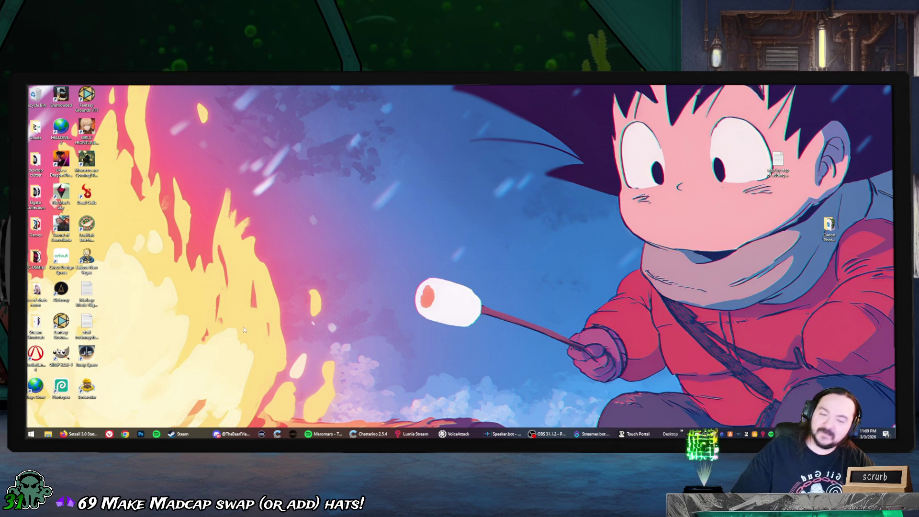
Load scrubstreamer.com in a new Firefox tab to bring up the live Twitch channel.
left_click(84, 434)
left_click(199, 91)
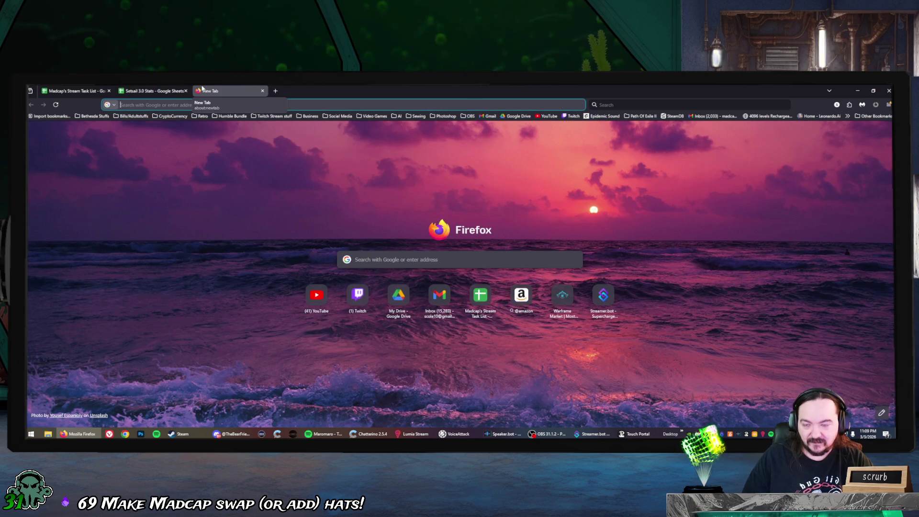
type("mad")
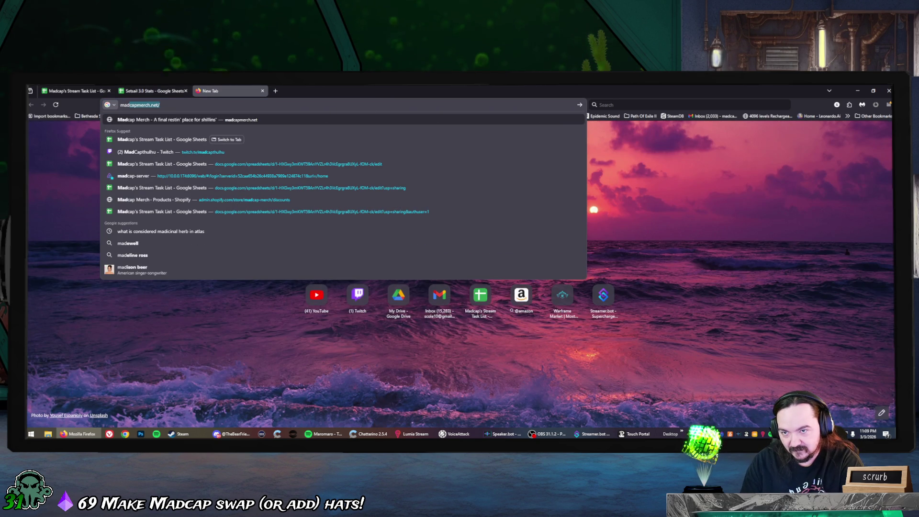
key("BackSpace")
key("BackSpace")
key("BackSpace")
key("BackSpace")
type("scrubscre")
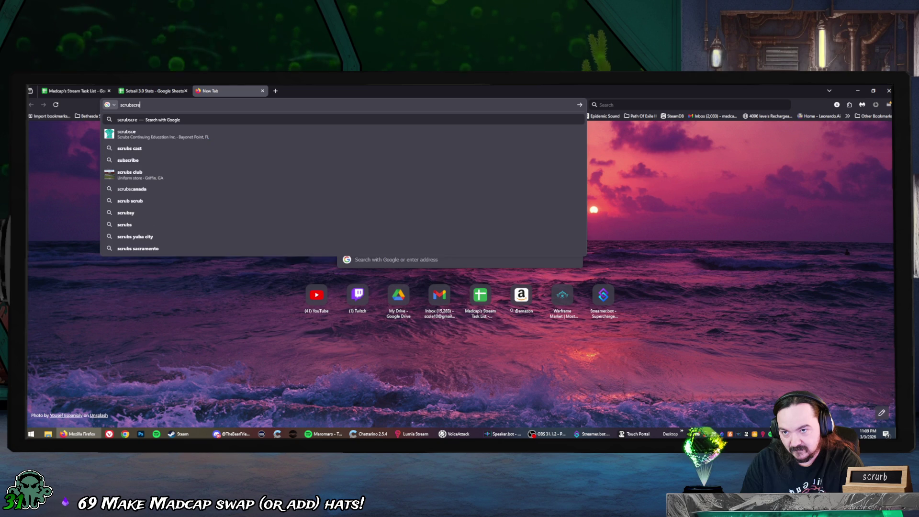
type("a")
key("BackSpace")
key("BackSpace")
key("BackSpace")
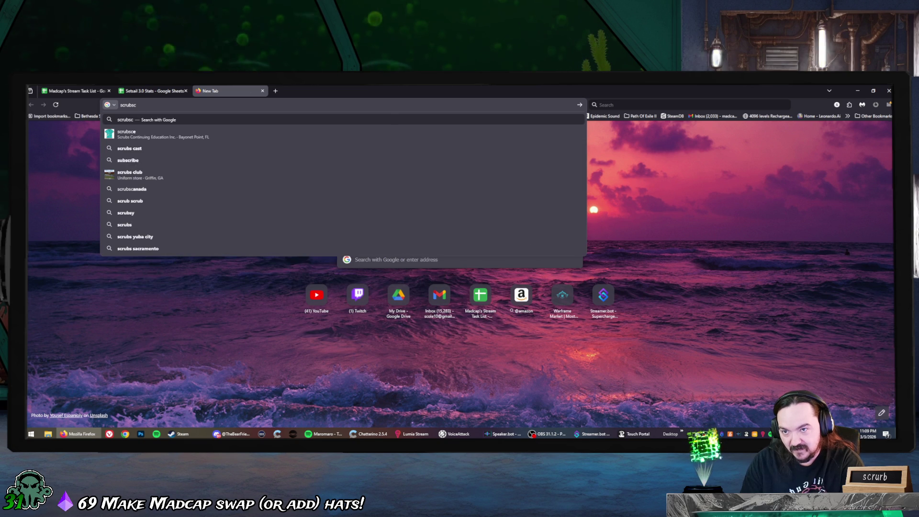
type("om")
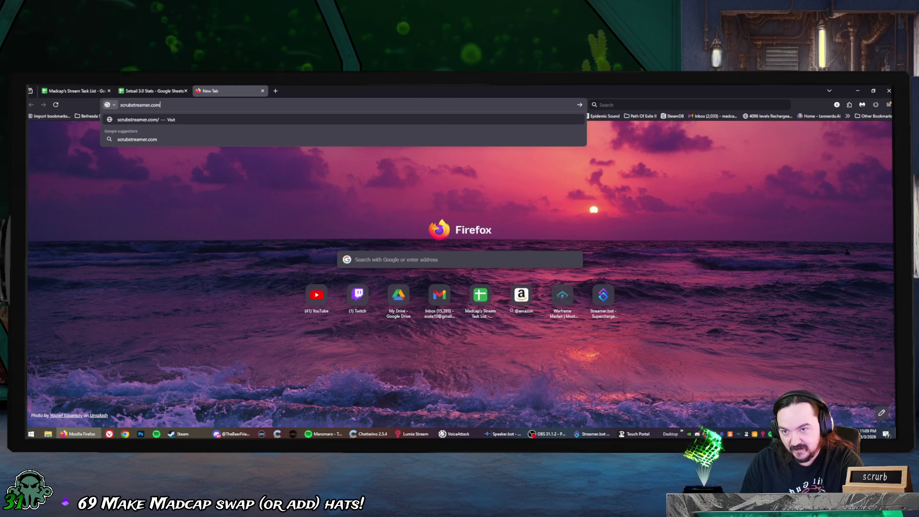
key("Return")
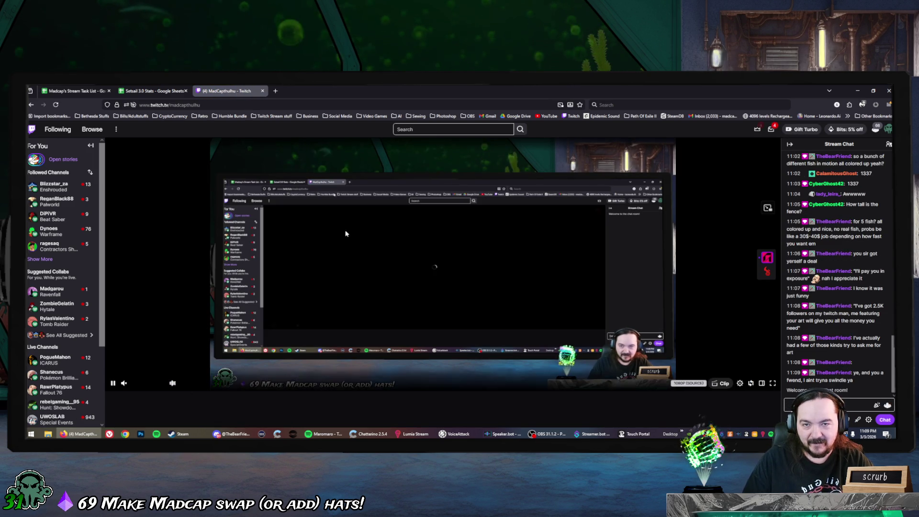
Mute the Twitch tab, then go to Creator Dashboard's Viewer Rewards > Emotes page.
right_click(235, 92)
left_click(249, 131)
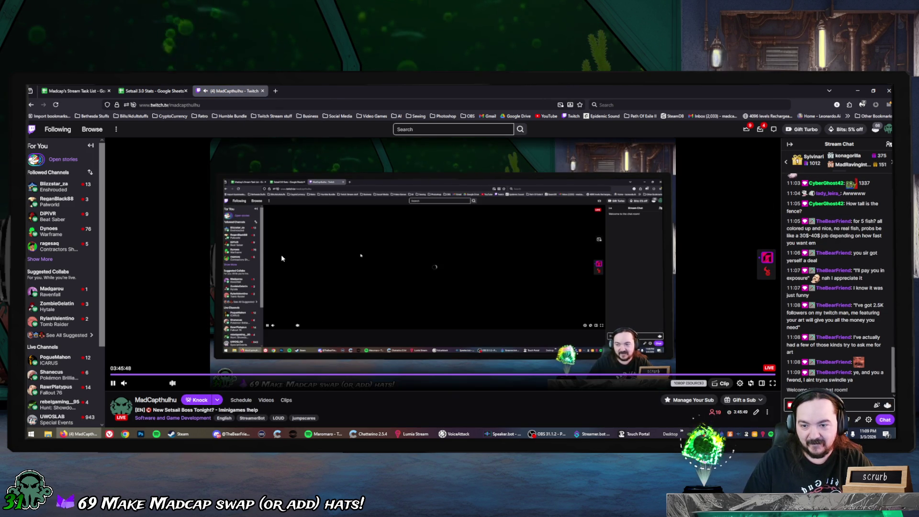
left_click(888, 130)
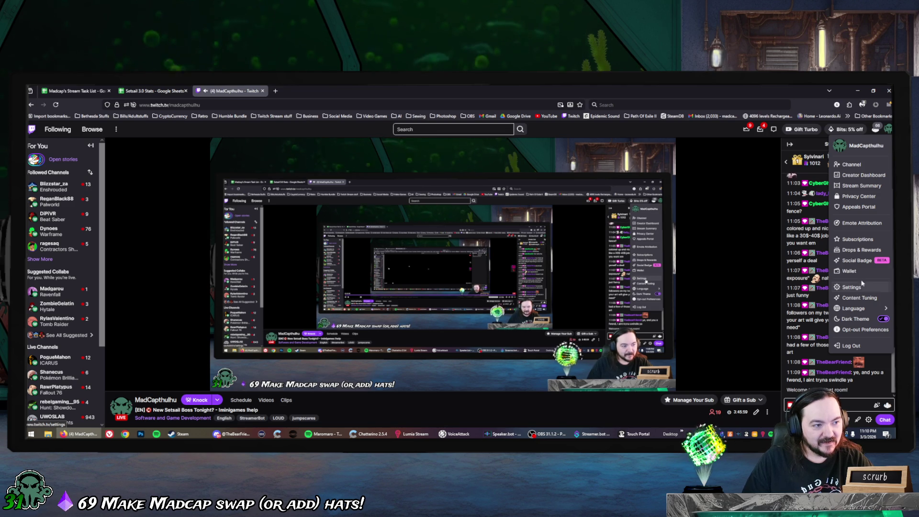
left_click(867, 175)
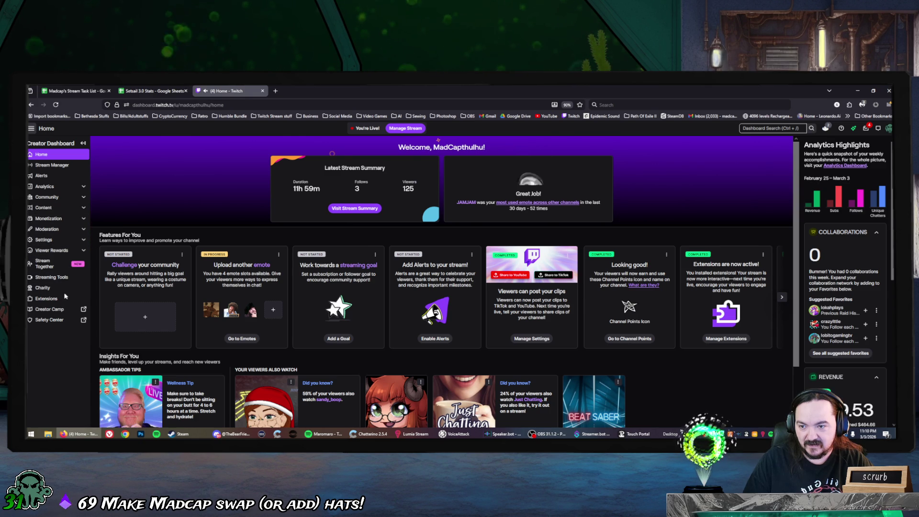
left_click(72, 197)
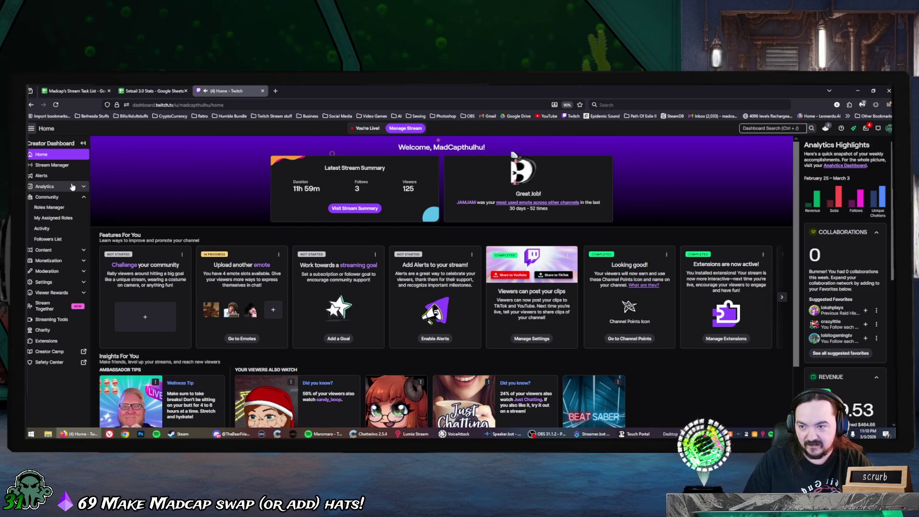
left_click(62, 250)
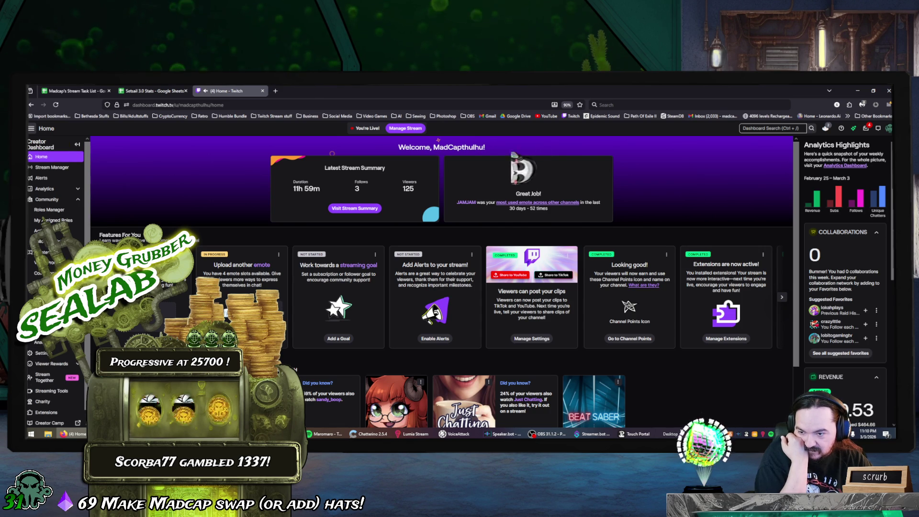
left_click(54, 363)
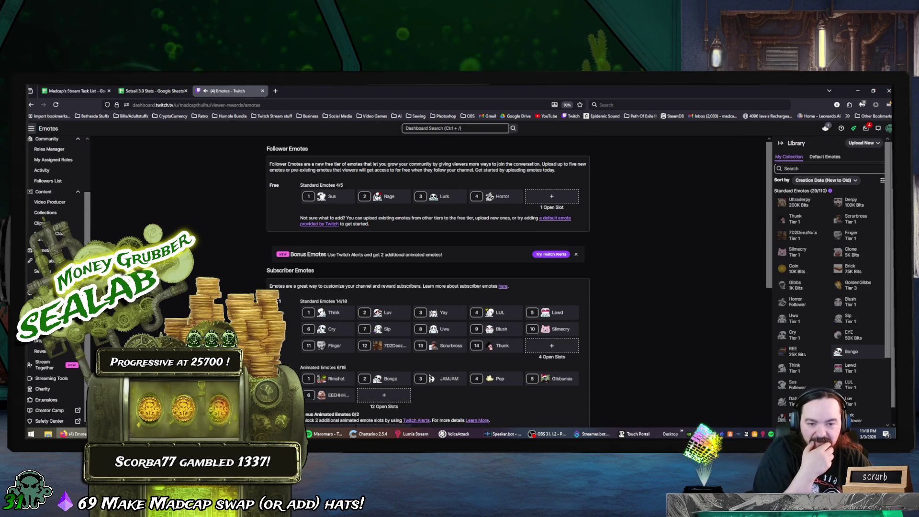
Review the 4/5 follower and 14/18 subscriber emotes, then return to the Setsail 3.0 Stats sheet.
scroll(428, 282, "down", 2)
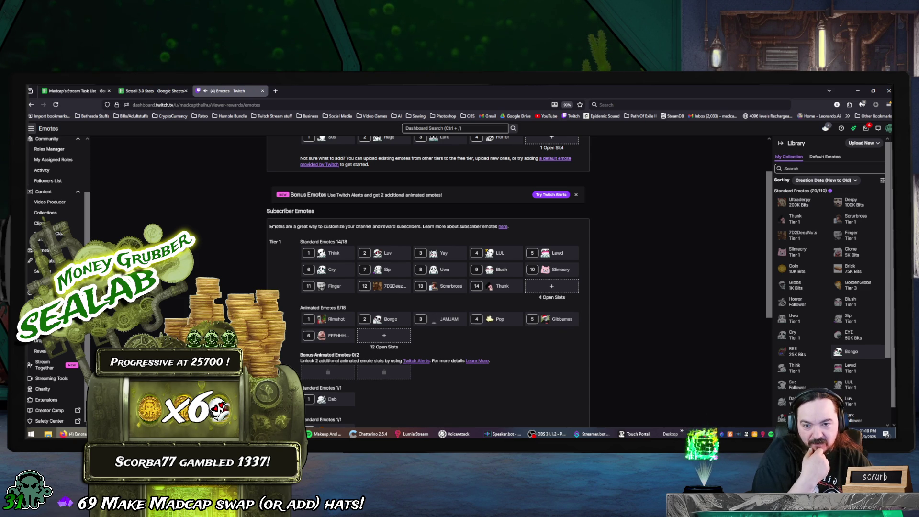
scroll(429, 282, "down", 1)
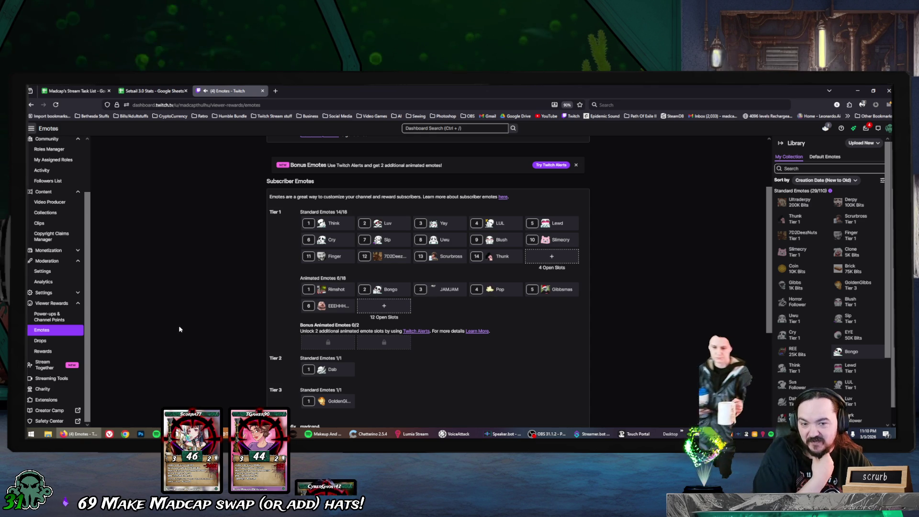
scroll(180, 329, "down", 1)
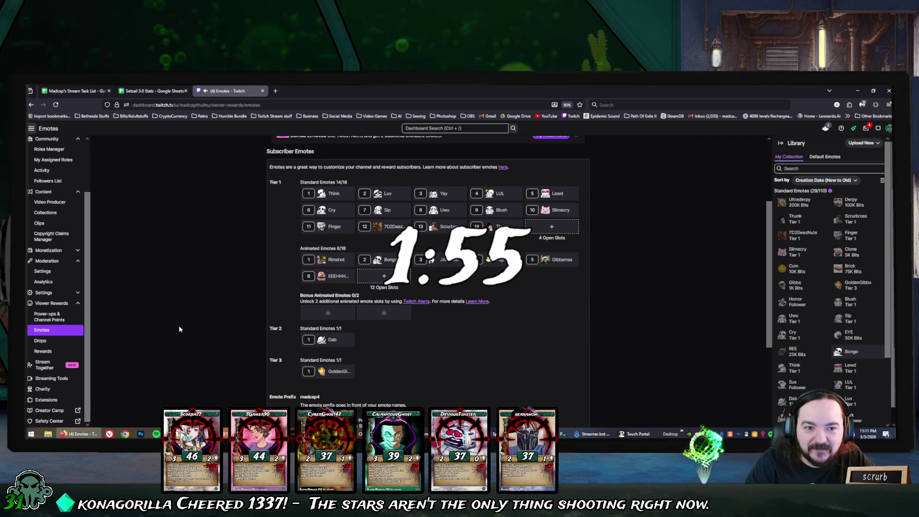
mouse_move(328, 203)
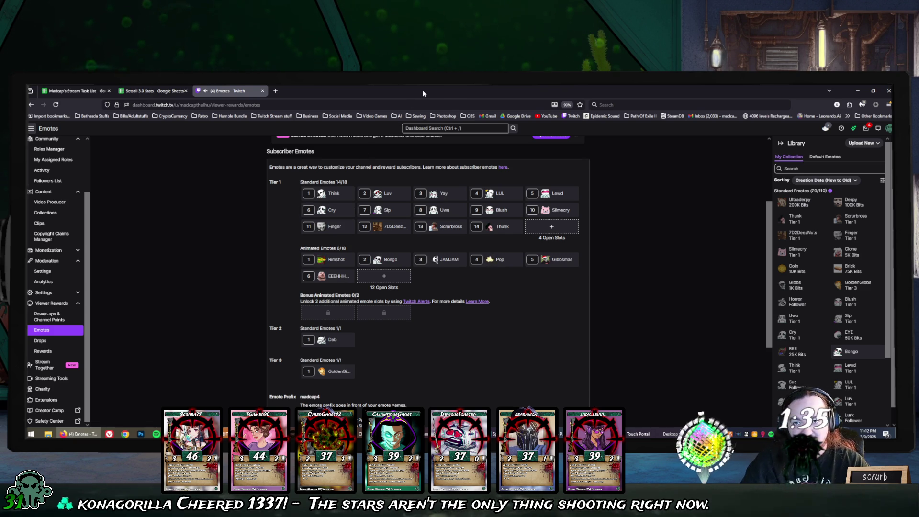
left_click(153, 91)
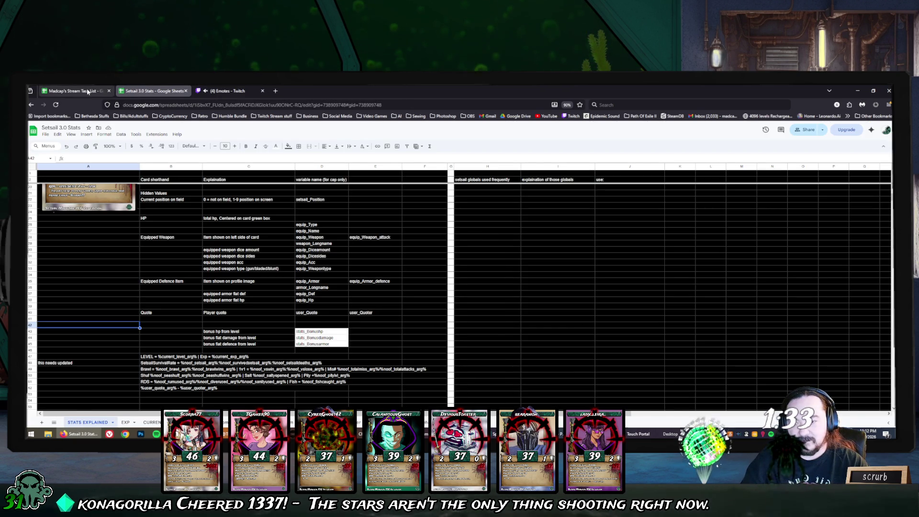
Enter 'coffee cup emote?' in cell A105 of Madcap's Stream Task List.
left_click(88, 92)
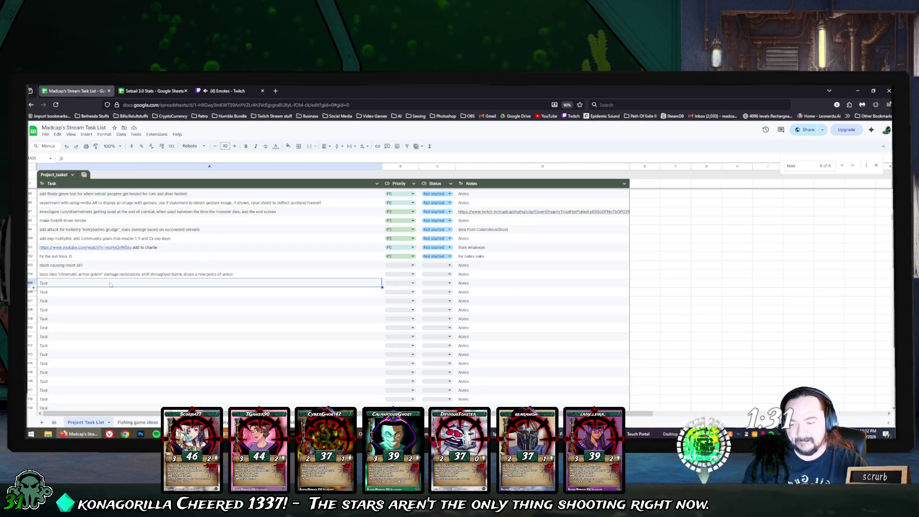
key("ctrl+v")
type("coffee cup emote?")
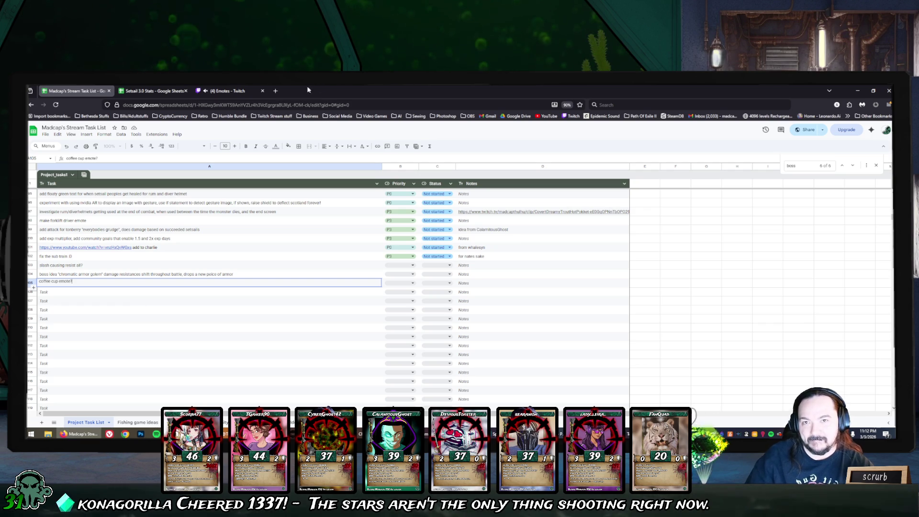
double_click(262, 87)
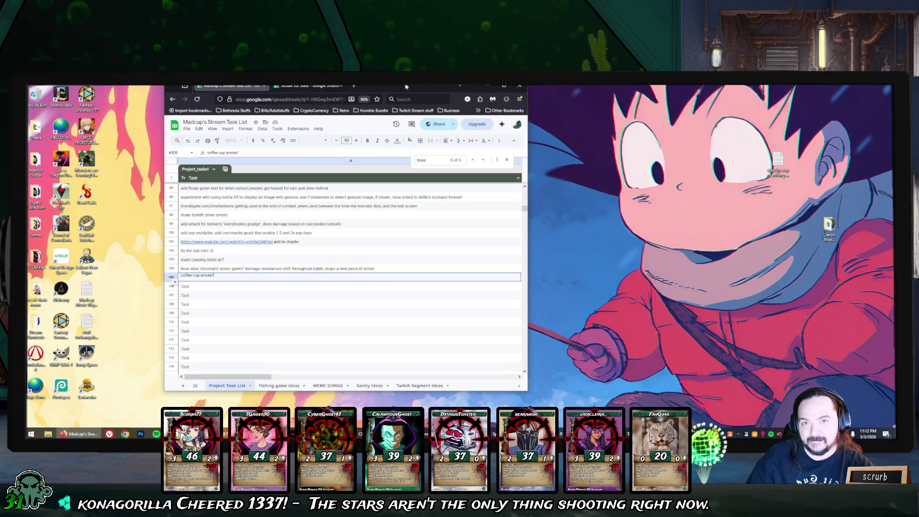
double_click(430, 85)
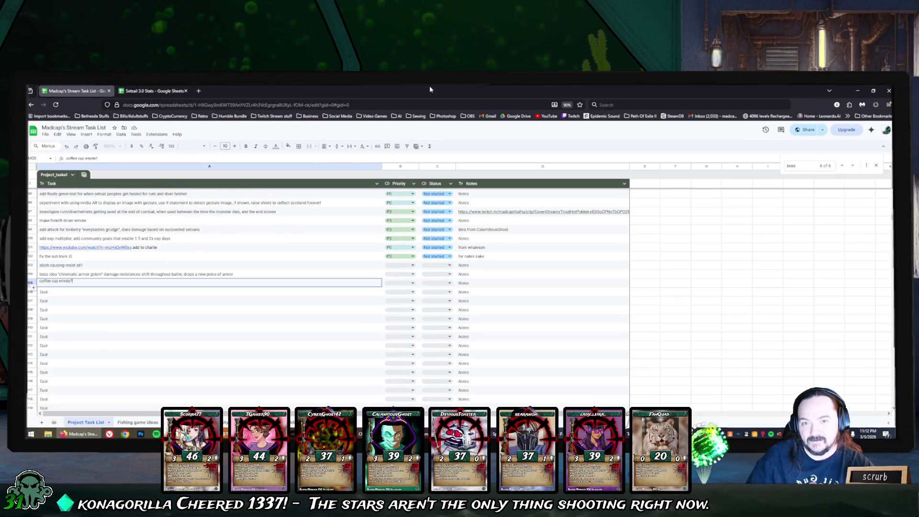
left_click(327, 294)
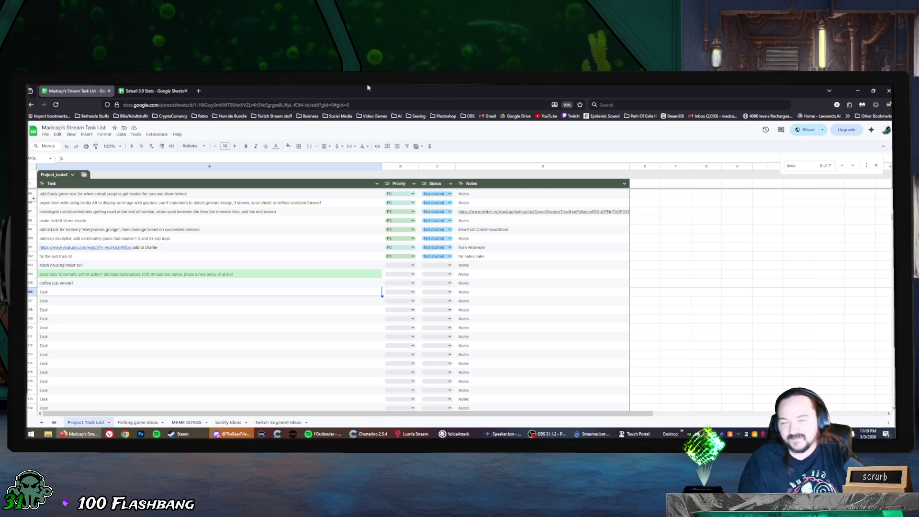
left_click(345, 104)
key("Escape")
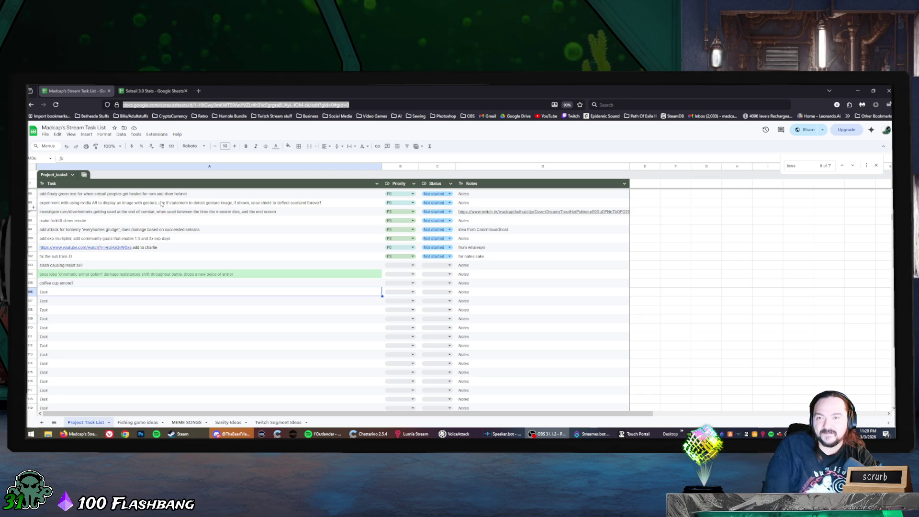
left_click(298, 87)
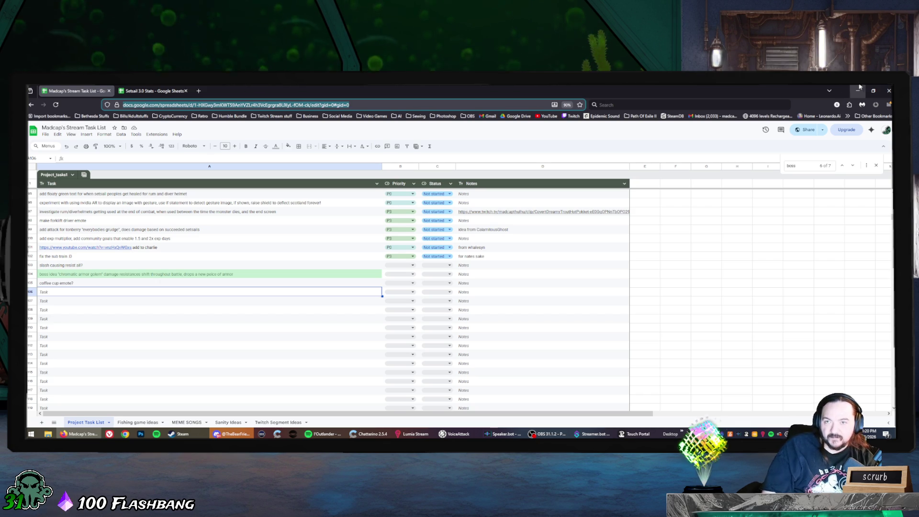
Browse drive D: through Creative Cloud Files to the Shopify Store products folder.
left_click(48, 433)
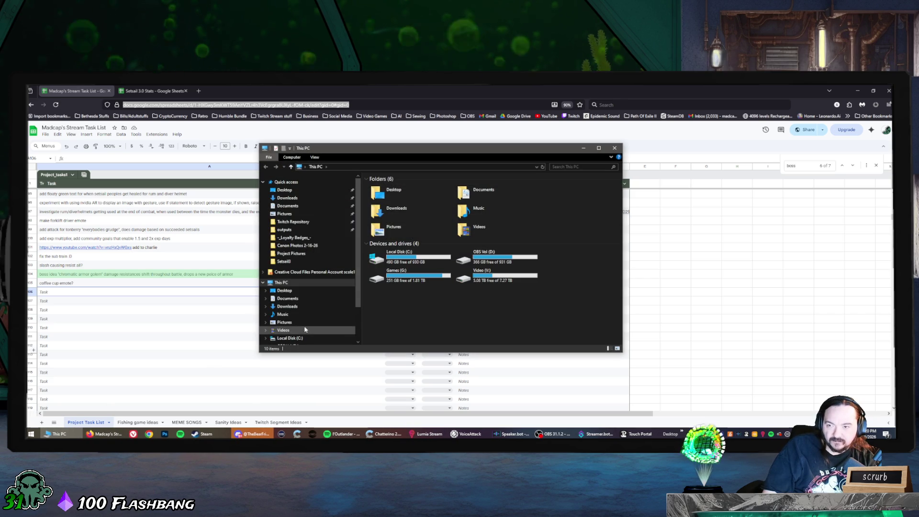
scroll(306, 328, "down", 1)
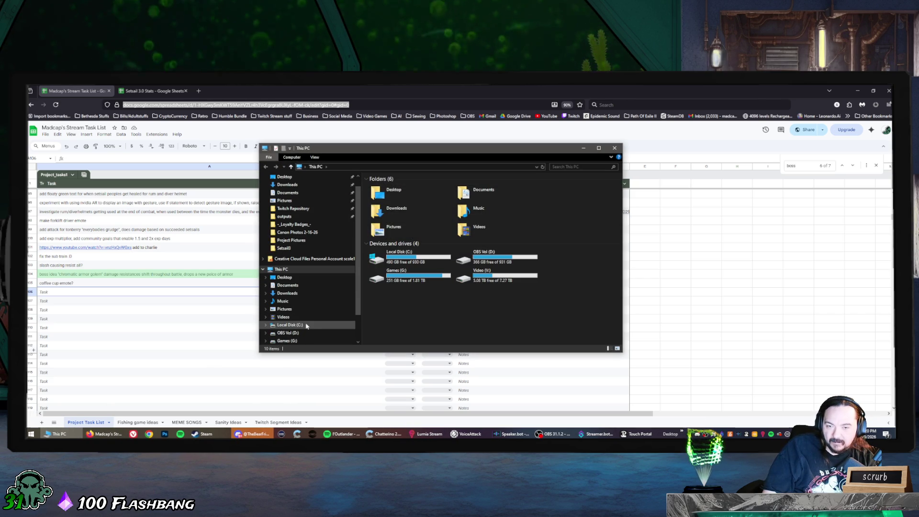
left_click(294, 333)
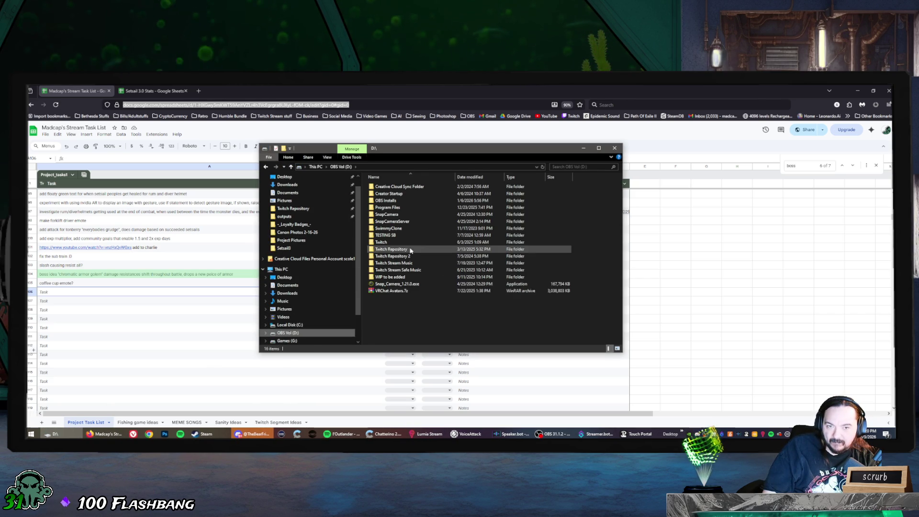
left_click(415, 188)
double_click(415, 187)
double_click(414, 188)
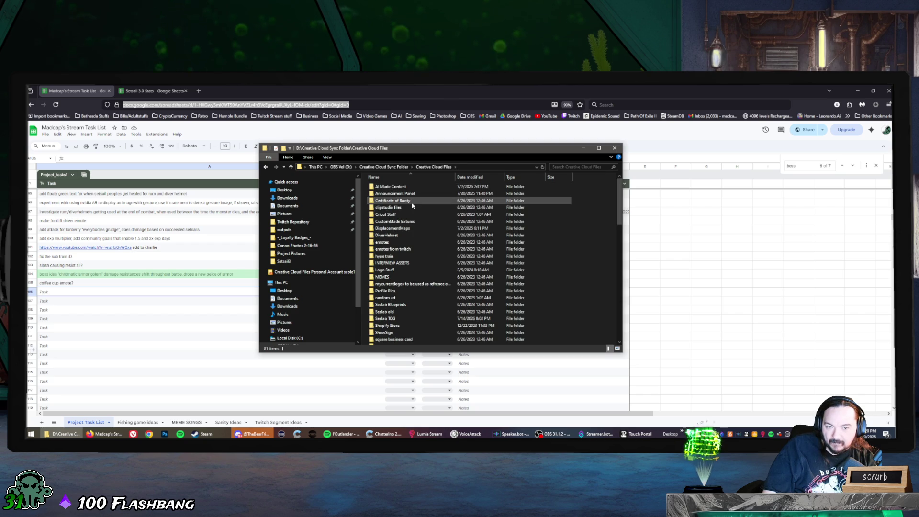
double_click(405, 326)
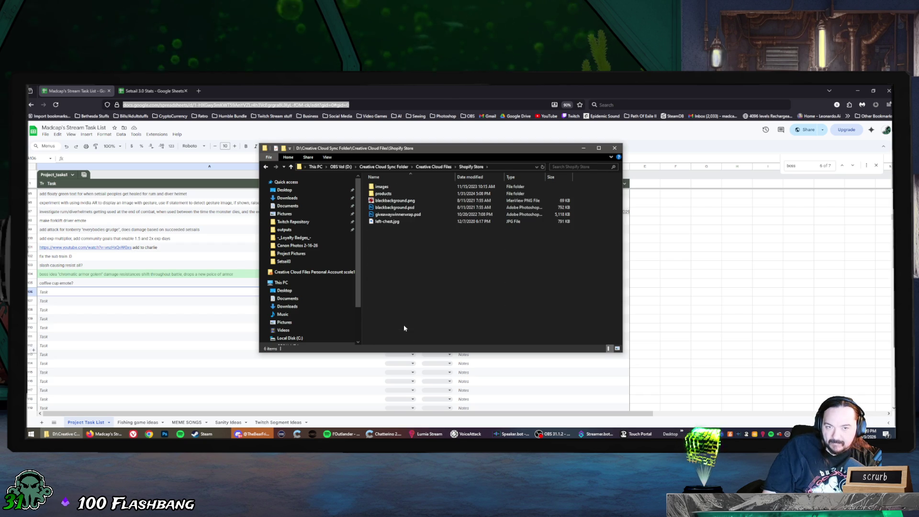
double_click(384, 194)
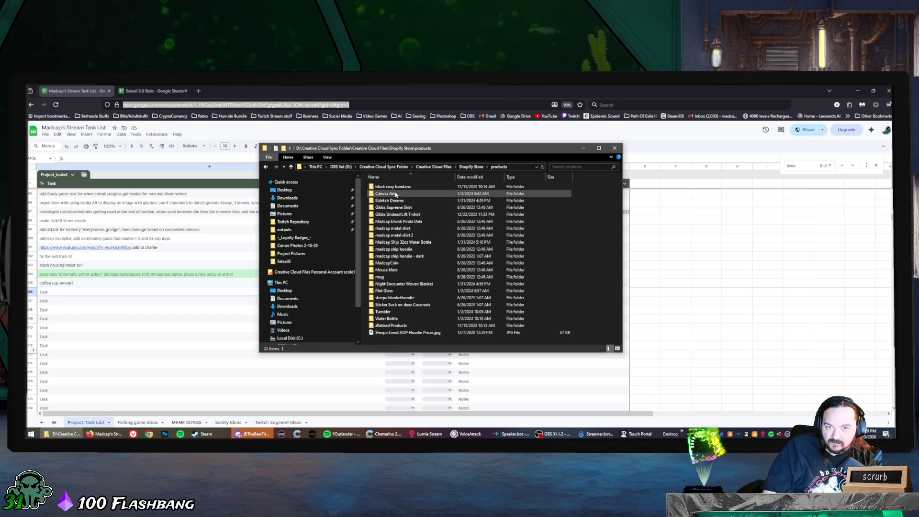
Switch to the Shopify Store images folder and show it as Large icons.
key("alt+Left")
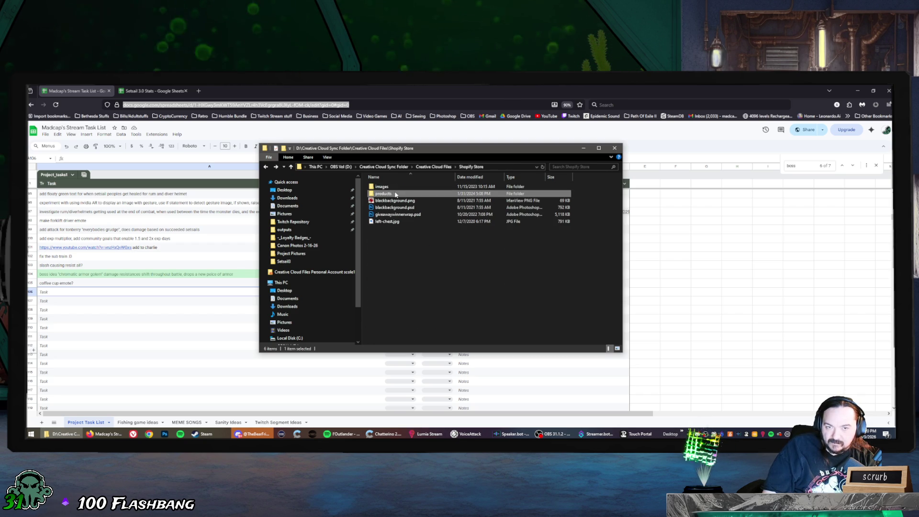
double_click(397, 187)
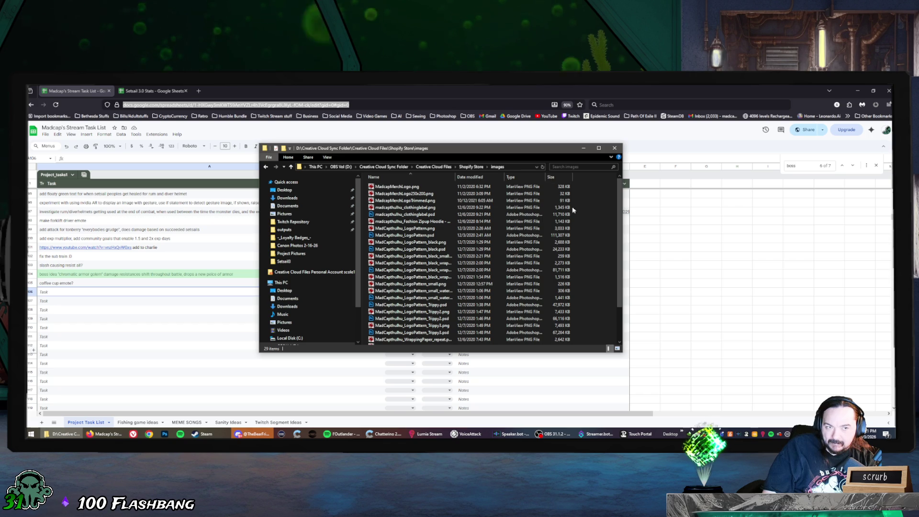
right_click(589, 209)
mouse_move(607, 214)
left_click(685, 220)
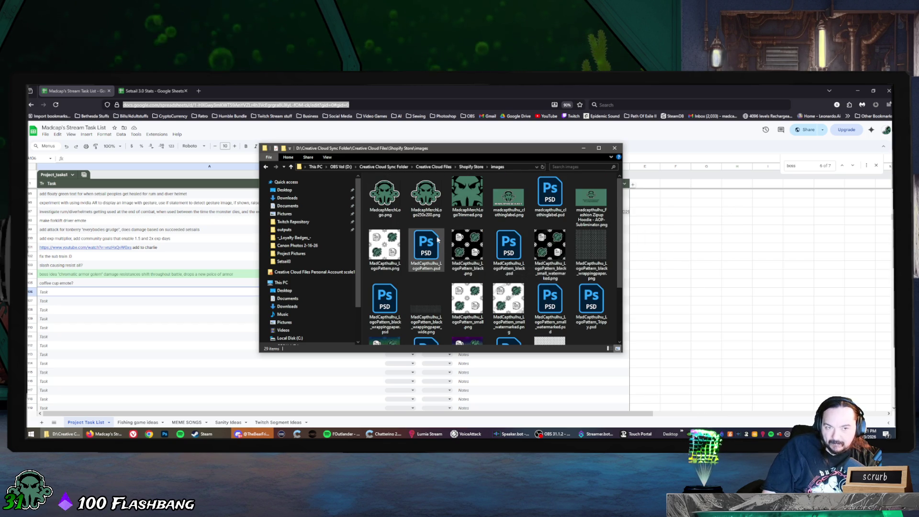
Show products > madcap ship hoodie - dark as Large icons and select shipwithsky_dark.png.
key("alt+Left")
double_click(400, 193)
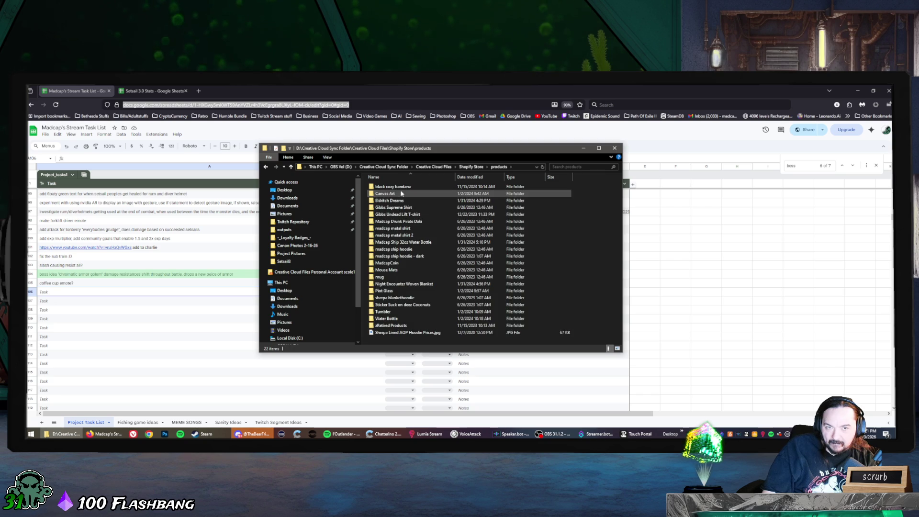
double_click(437, 257)
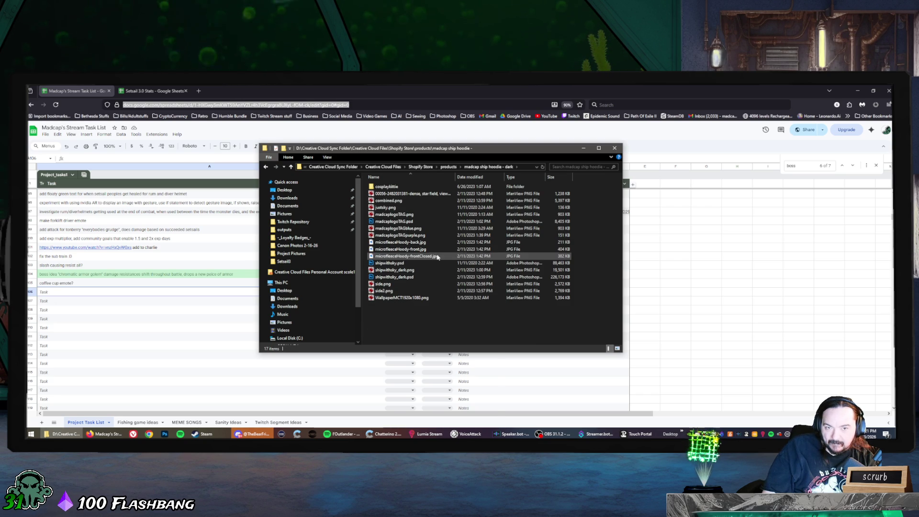
right_click(417, 314)
mouse_move(433, 316)
left_click(506, 324)
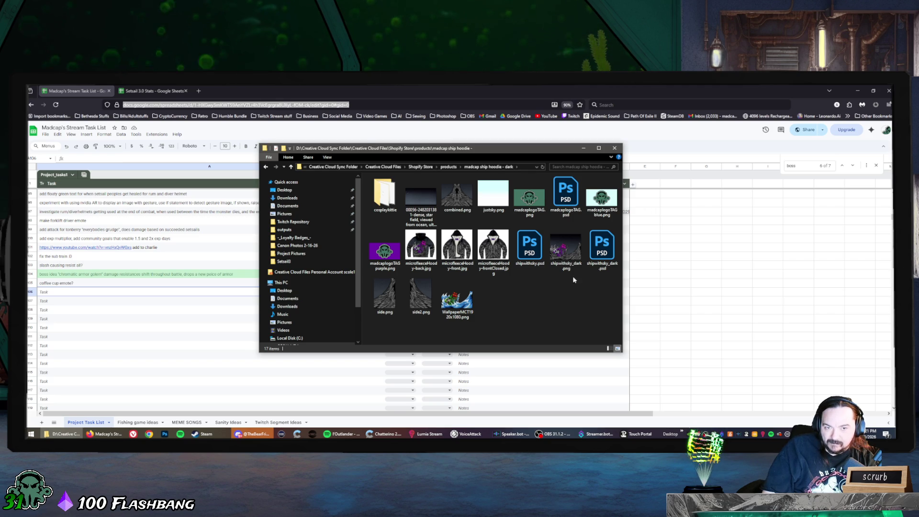
left_click(573, 256)
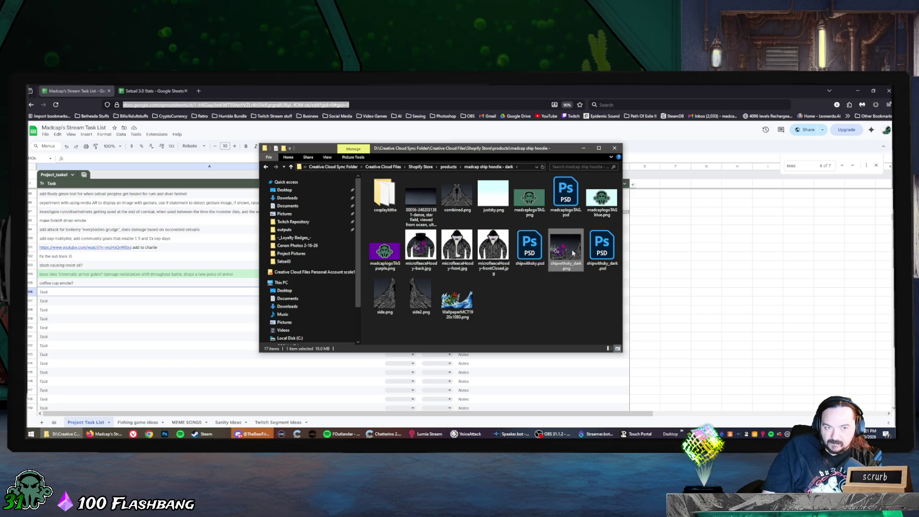
View shipwithsky_dark.png in IrfanView, scroll through the folder's images, then return to the spreadsheet.
double_click(574, 254)
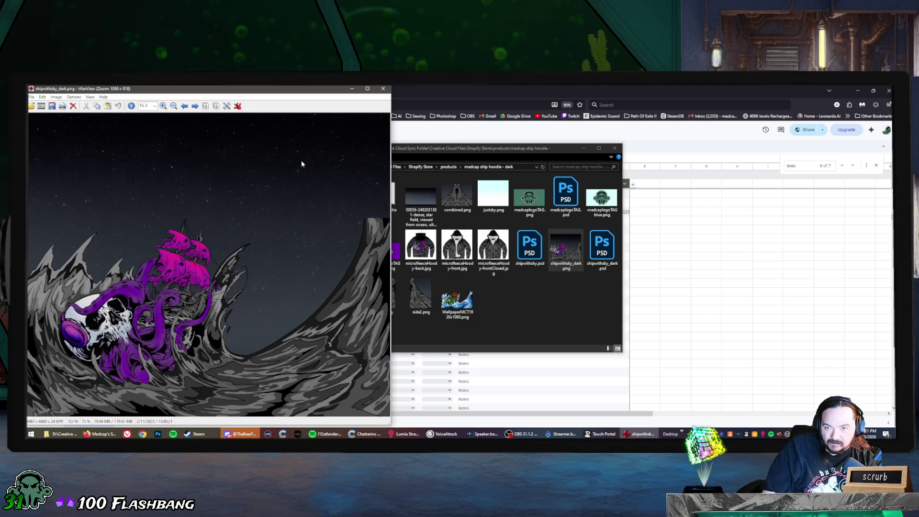
scroll(400, 230, "up", 1)
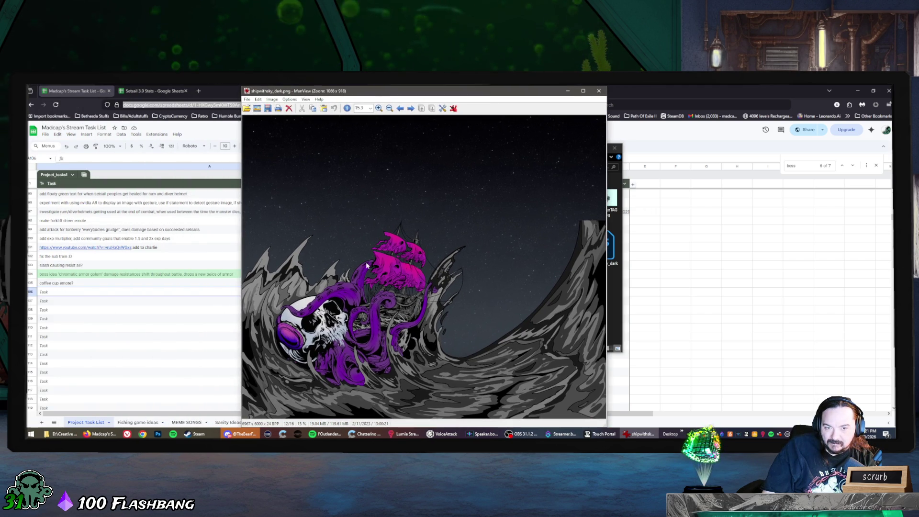
scroll(401, 230, "up", 1)
scroll(336, 322, "up", 1)
scroll(336, 322, "down", 2)
scroll(285, 322, "down", 1)
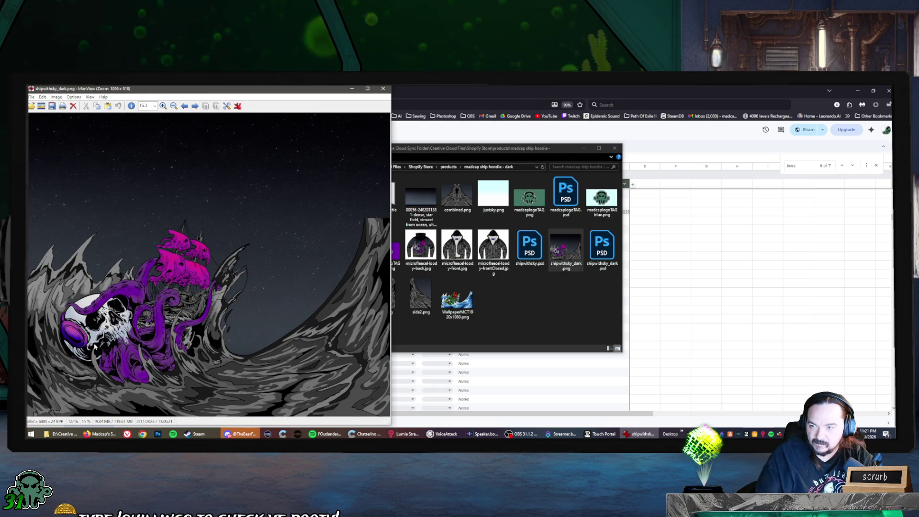
scroll(136, 306, "up", 2)
scroll(137, 305, "up", 1)
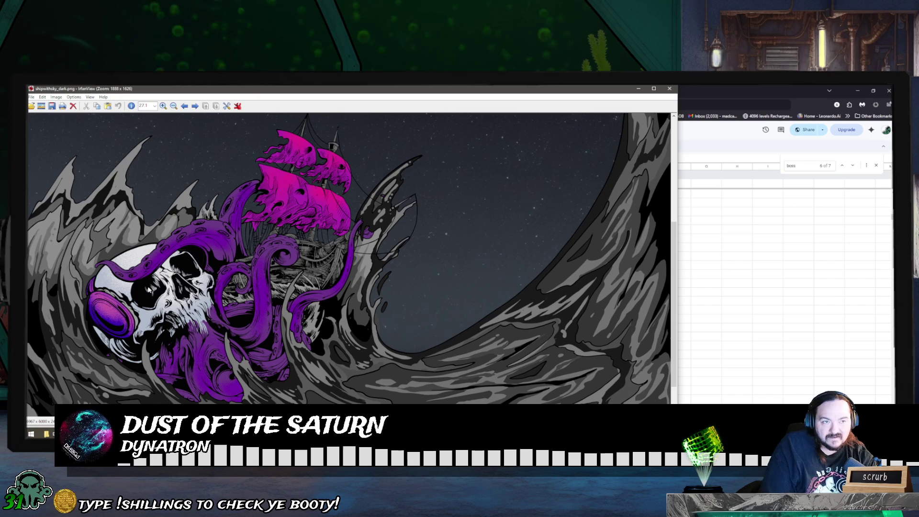
left_click(786, 87)
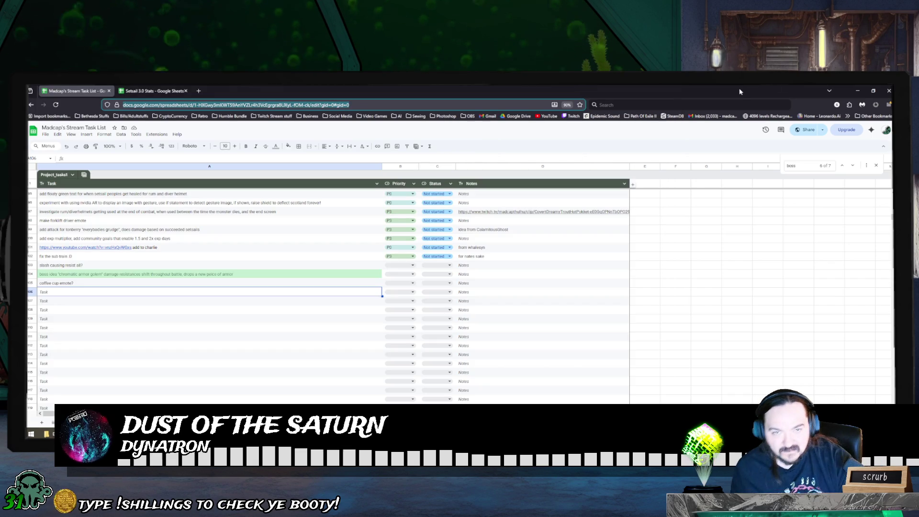
Minimize Chrome, close IrfanView, and go back up two folder levels.
left_click(857, 90)
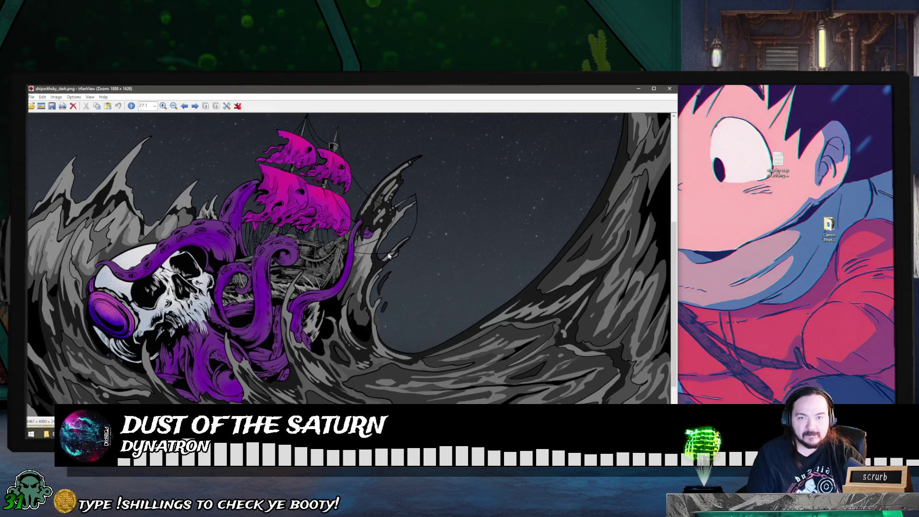
left_click(669, 88)
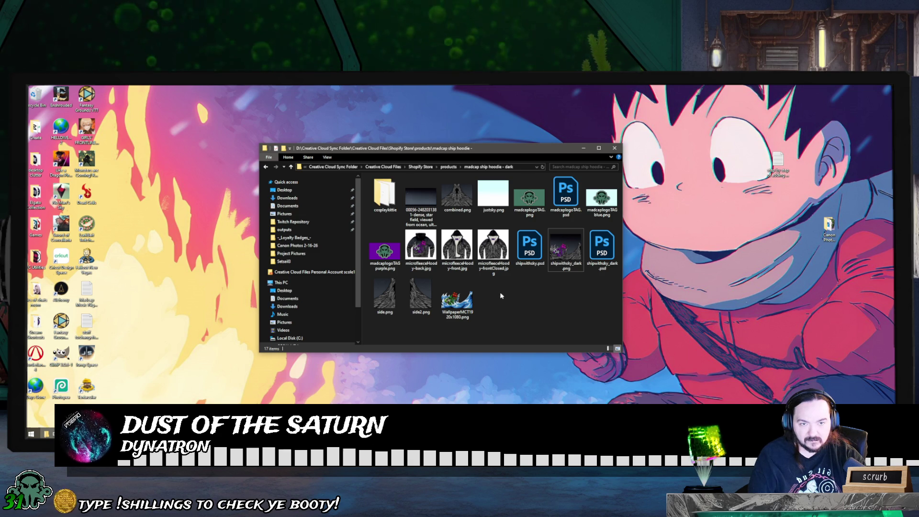
key("BackSpace")
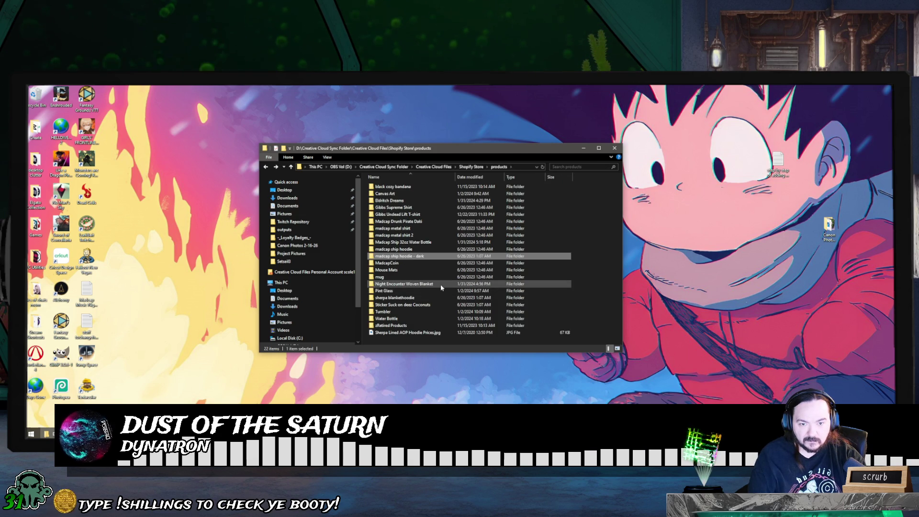
key("BackSpace")
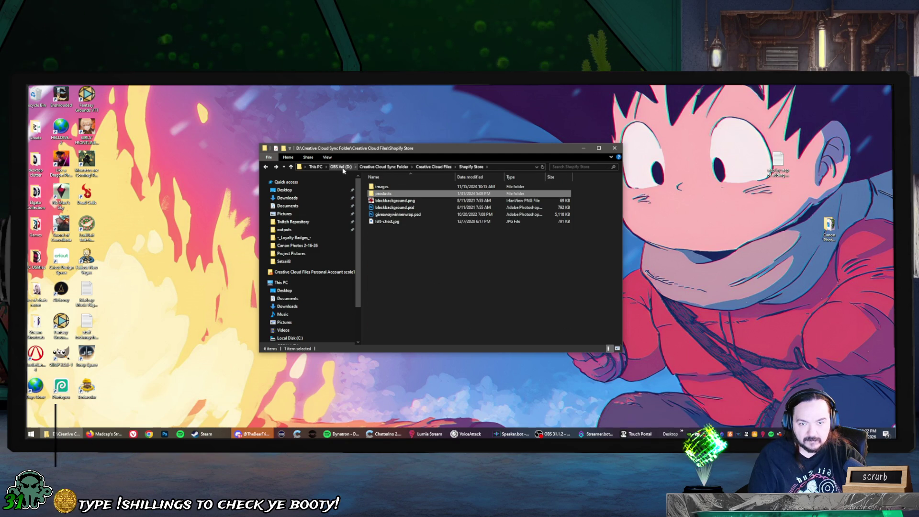
Go from the D: root through Twitch Repository into the -_Paid work_- folder.
left_click(345, 170)
double_click(401, 251)
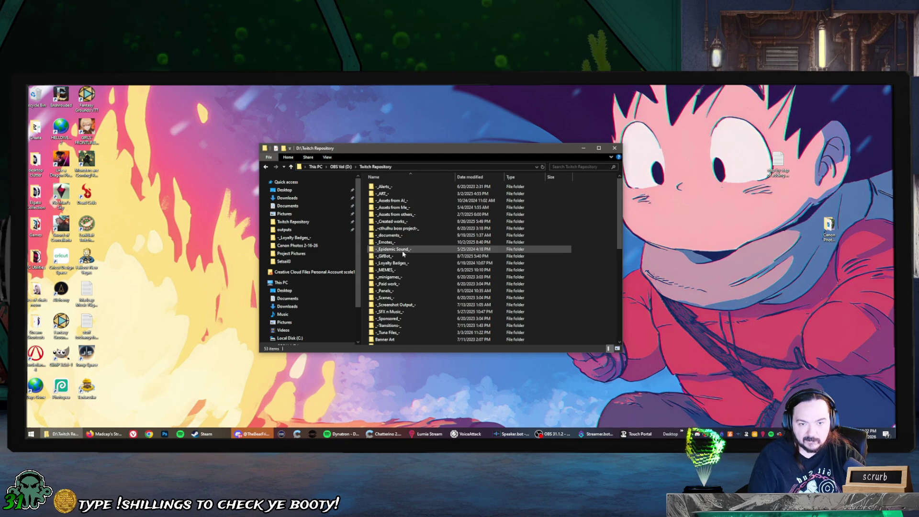
scroll(415, 301, "down", 7)
scroll(415, 301, "down", 3)
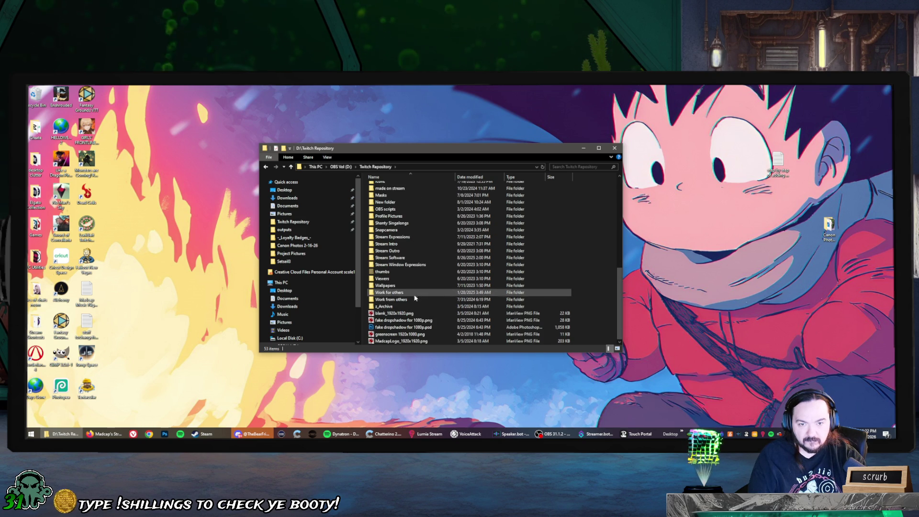
scroll(415, 235, "up", 4)
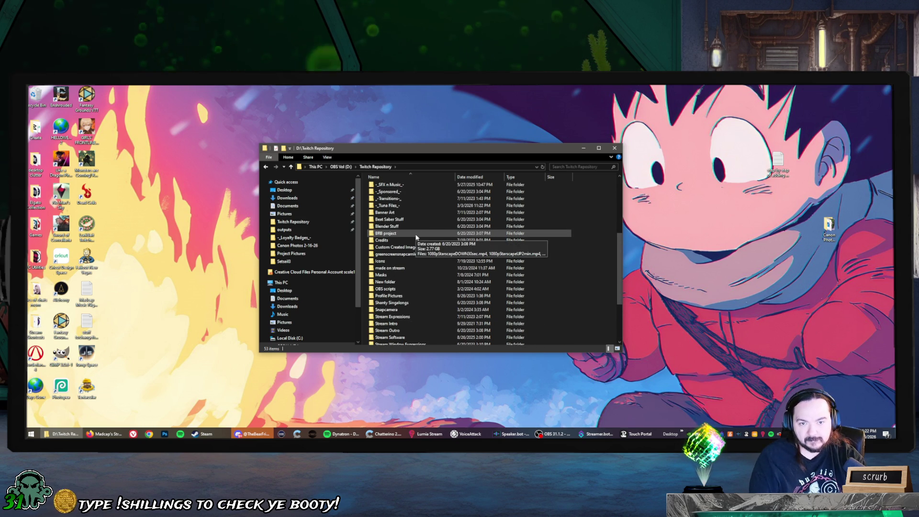
scroll(420, 219, "up", 2)
double_click(421, 221)
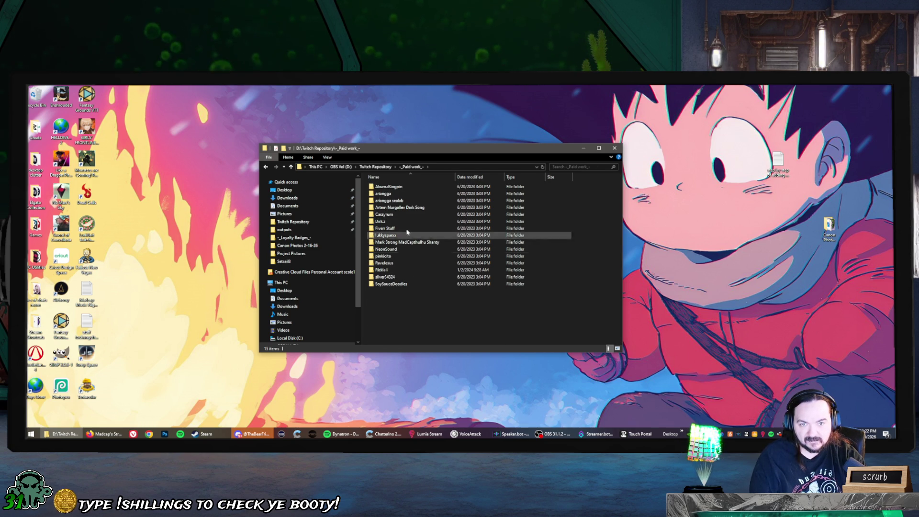
Peek into the Fiverr Stuff and pinkicito commission folders.
mouse_move(408, 193)
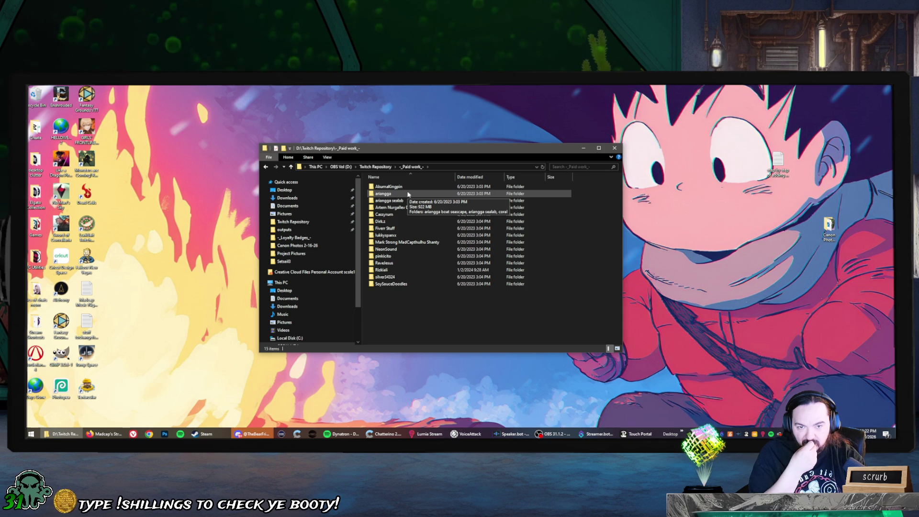
double_click(407, 228)
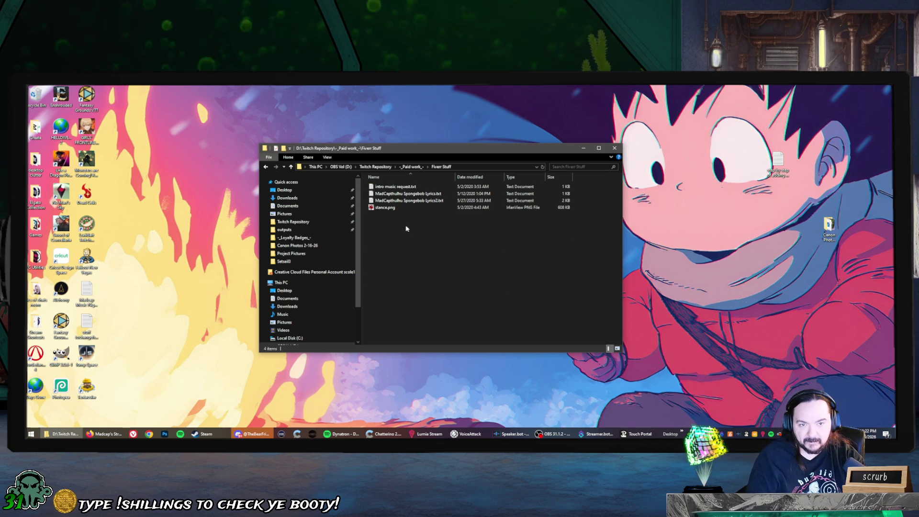
key("alt+Left")
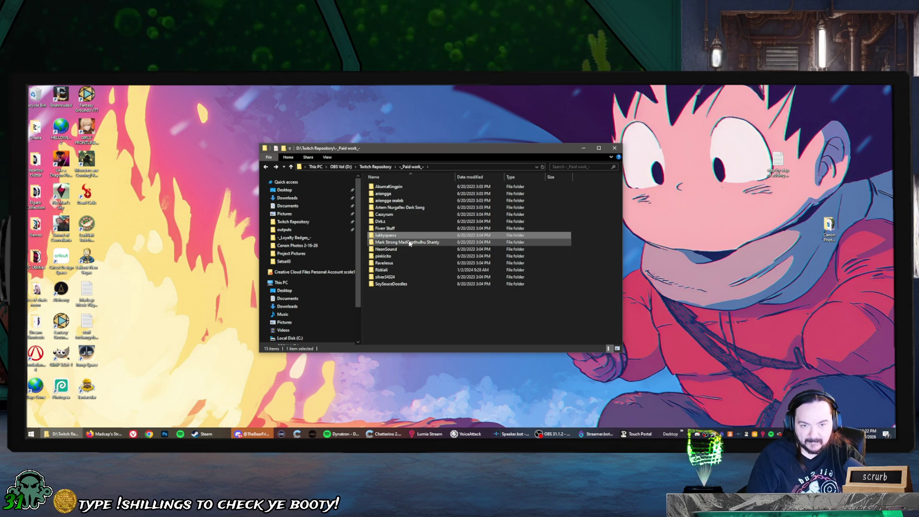
left_click(408, 242)
mouse_move(397, 253)
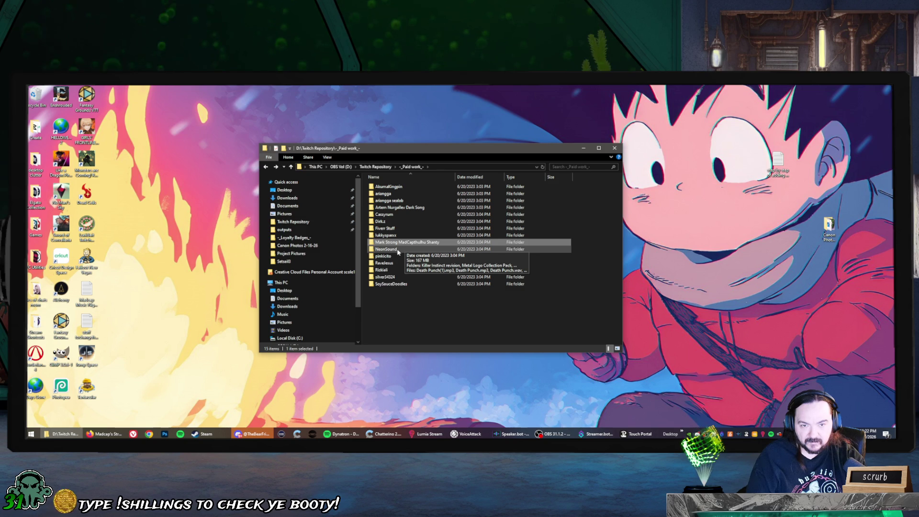
double_click(400, 256)
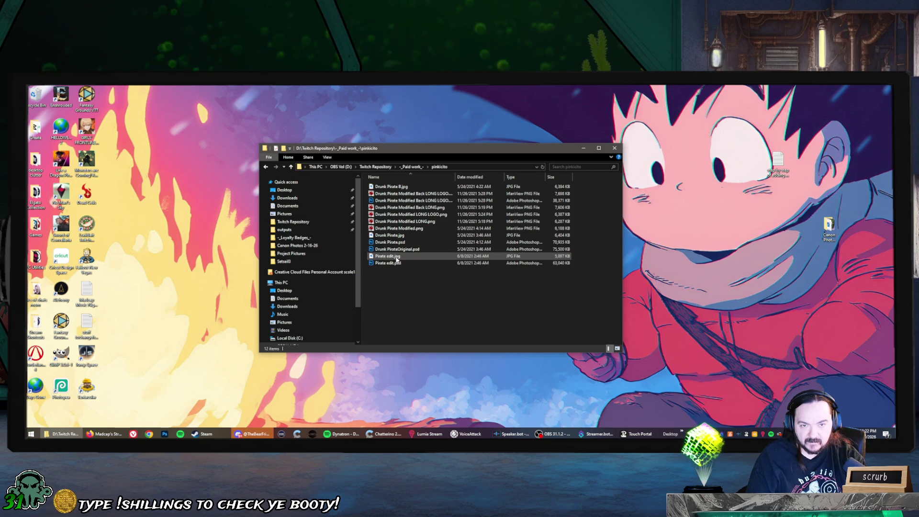
right_click(406, 294)
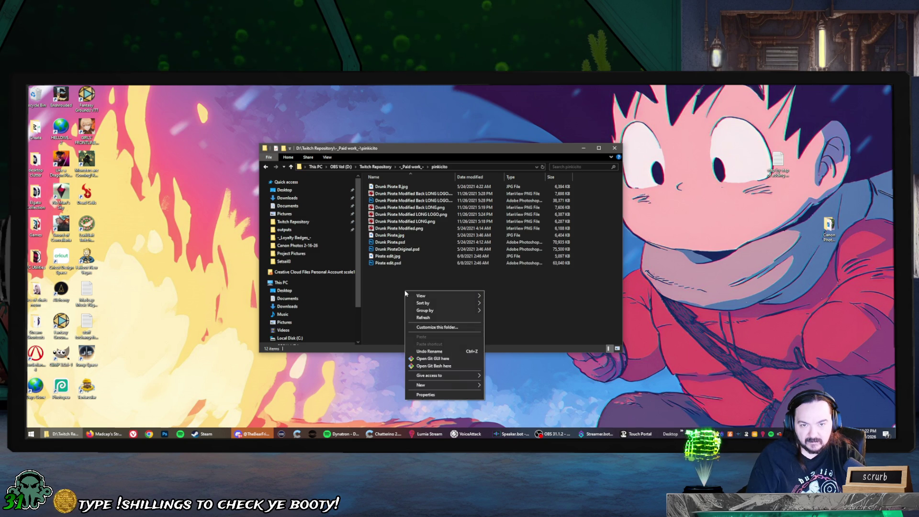
left_click(395, 288)
key("alt+Left")
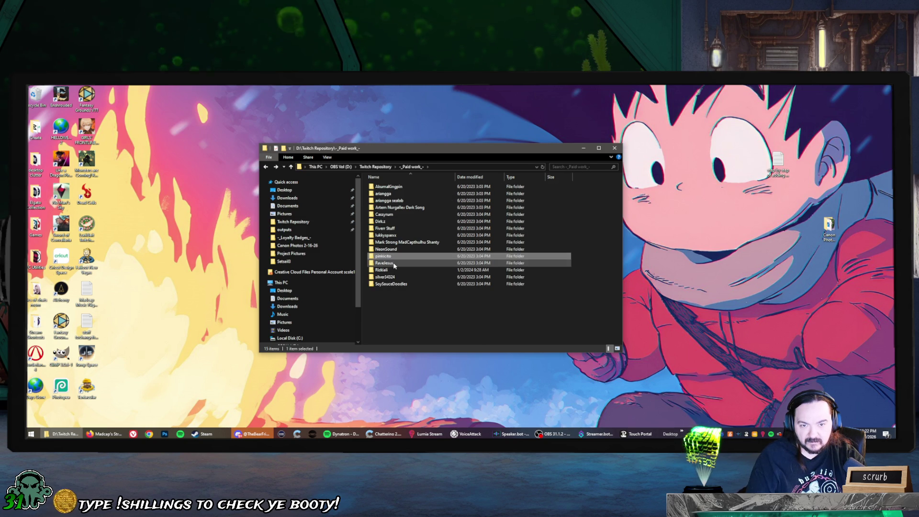
Look inside the Rizkiali commission folder, returning to Paid work each time.
double_click(382, 270)
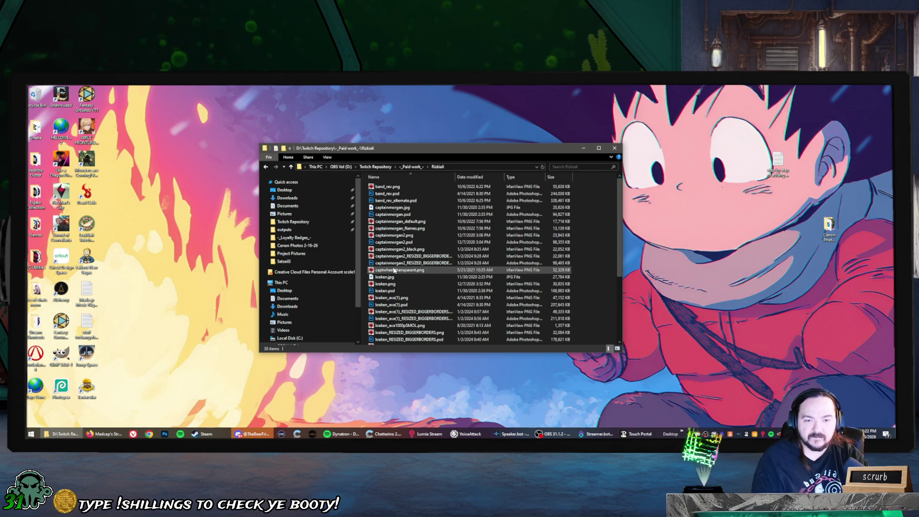
key("alt+Left")
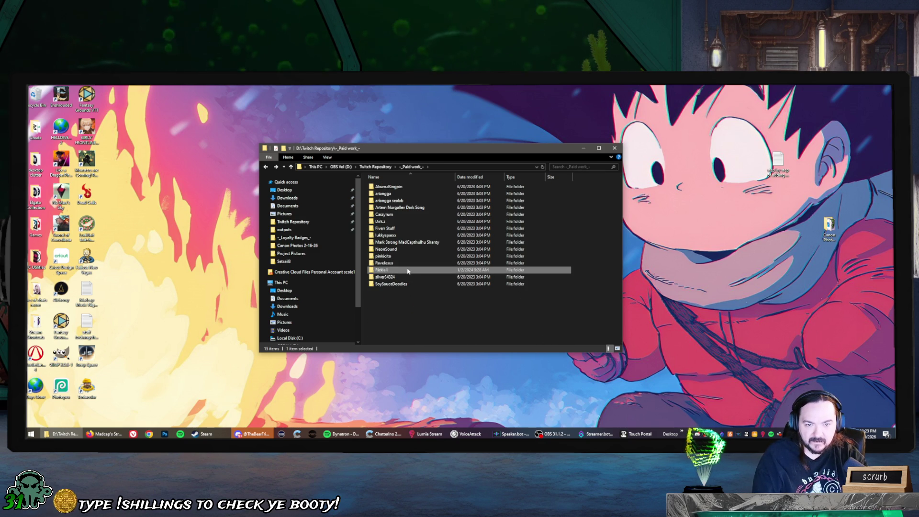
double_click(408, 271)
key("alt+Left")
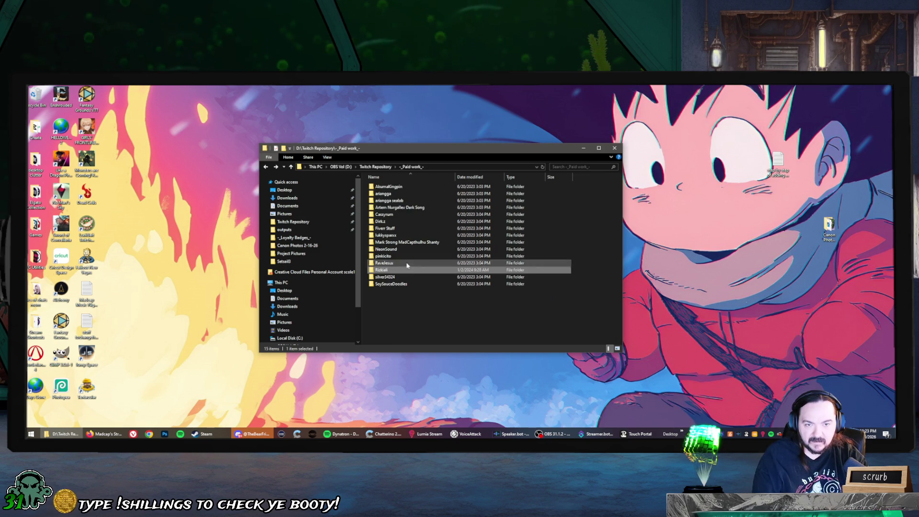
Open the ariangga sealab folder and show its files as Large icons.
double_click(404, 200)
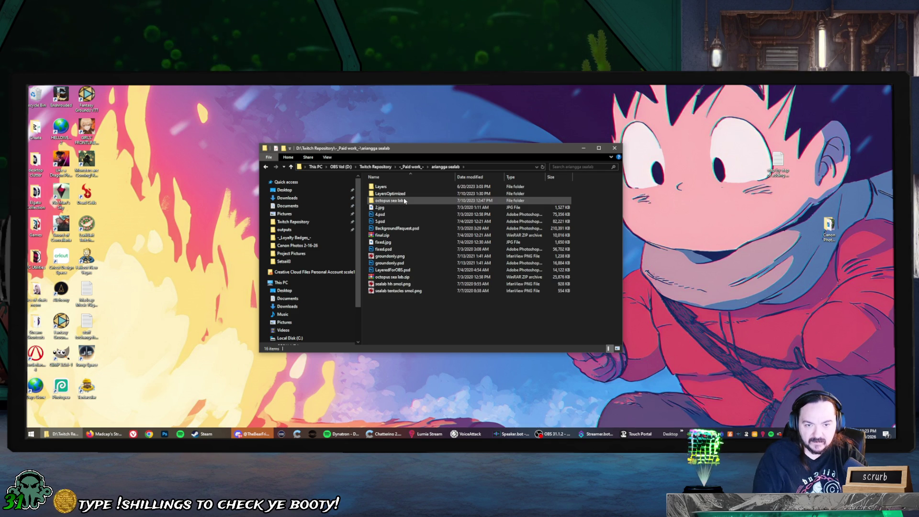
right_click(403, 306)
mouse_move(460, 312)
left_click(512, 321)
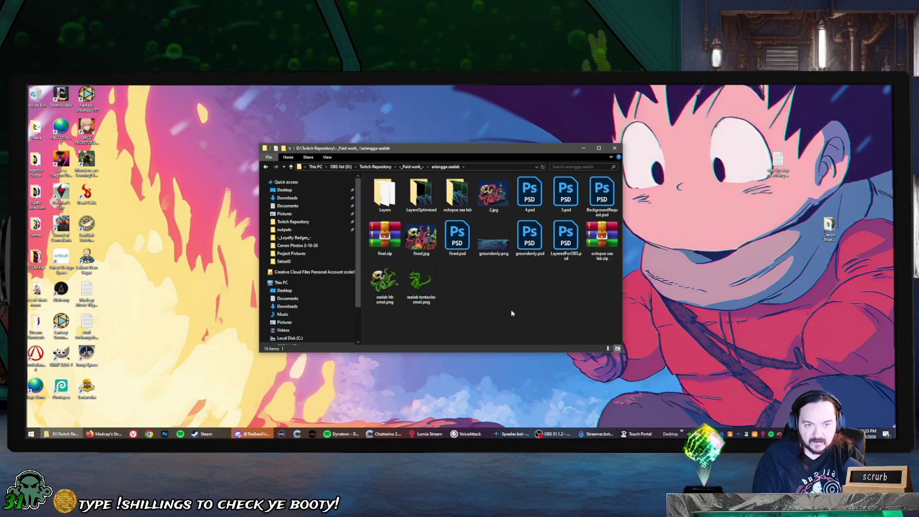
key("alt+Left")
Open ariangga > ariangga boat seascape, setting both folders to Large icons.
double_click(407, 194)
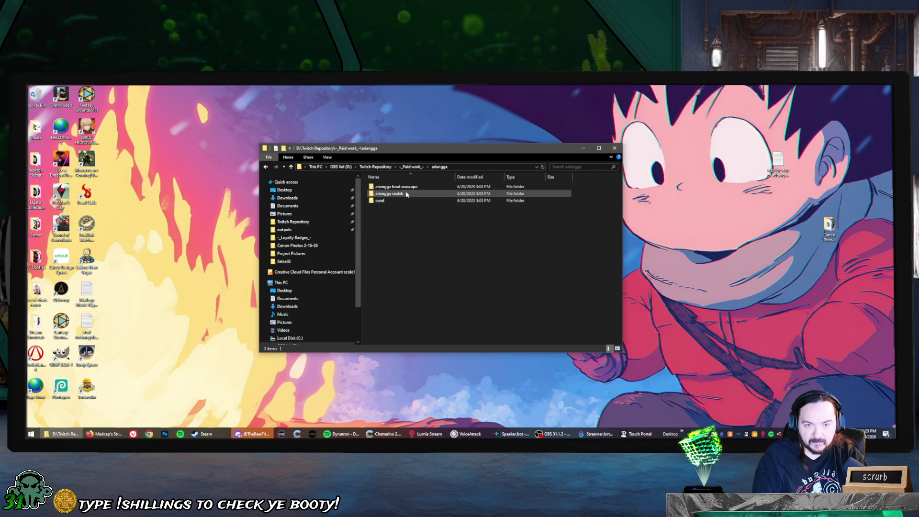
right_click(400, 236)
mouse_move(438, 242)
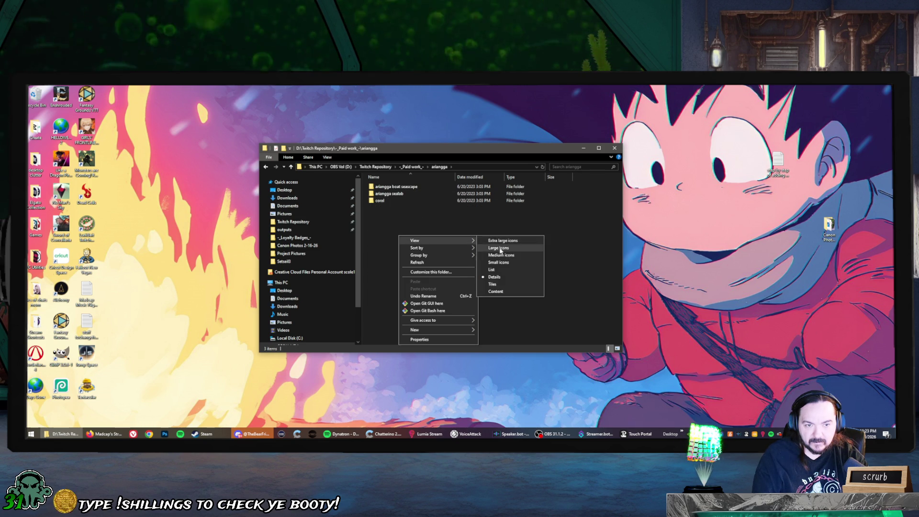
left_click(500, 249)
double_click(385, 196)
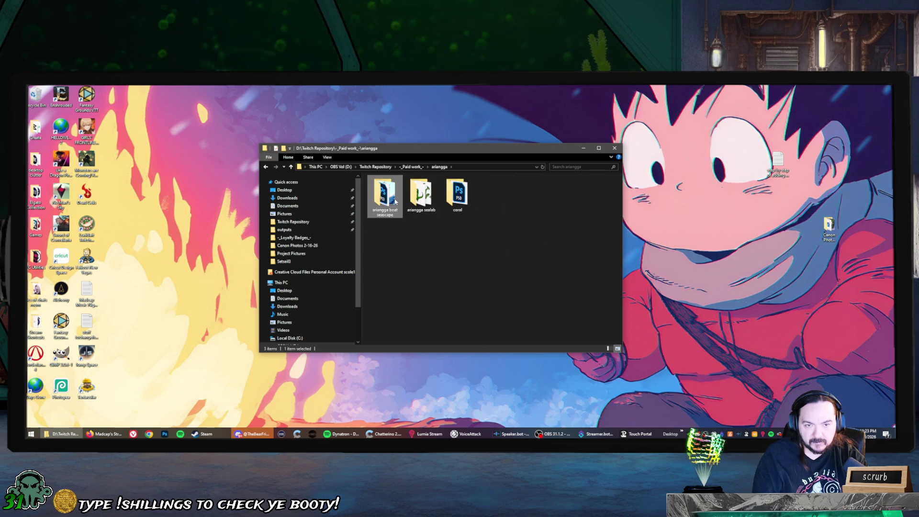
right_click(399, 311)
mouse_move(414, 313)
left_click(490, 317)
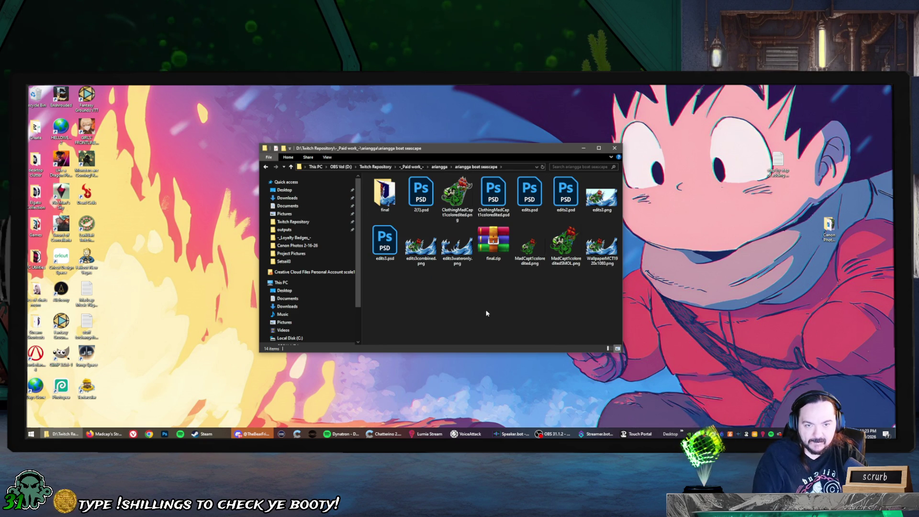
Check the final subfolder as Large icons, then open edits3.psd from the seascape folder.
double_click(391, 200)
right_click(391, 201)
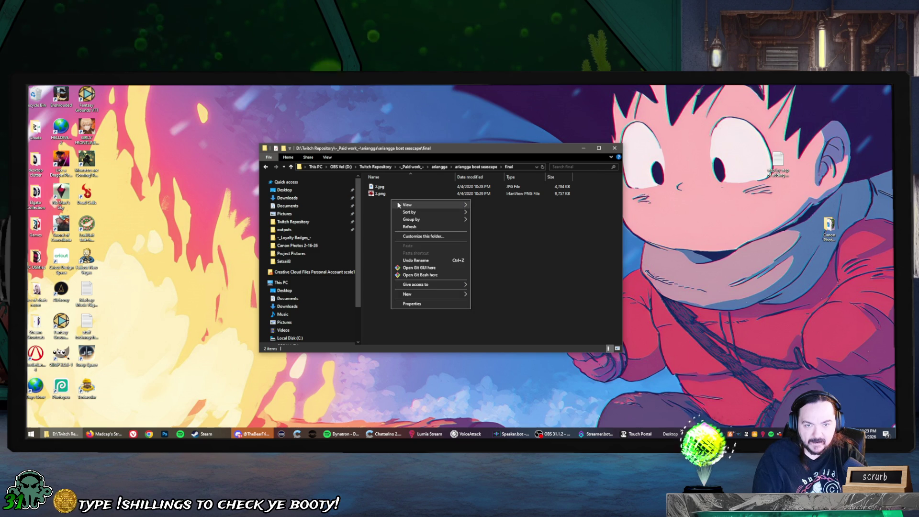
left_click(480, 214)
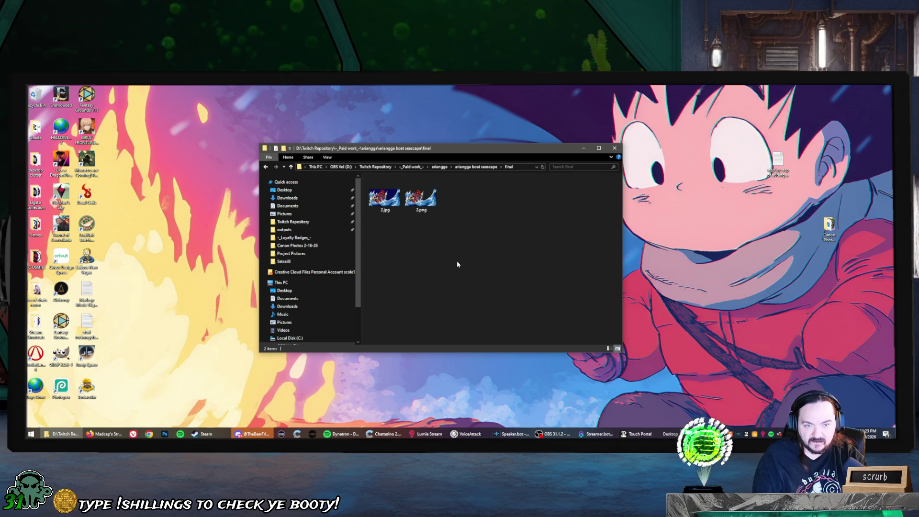
key("alt+Left")
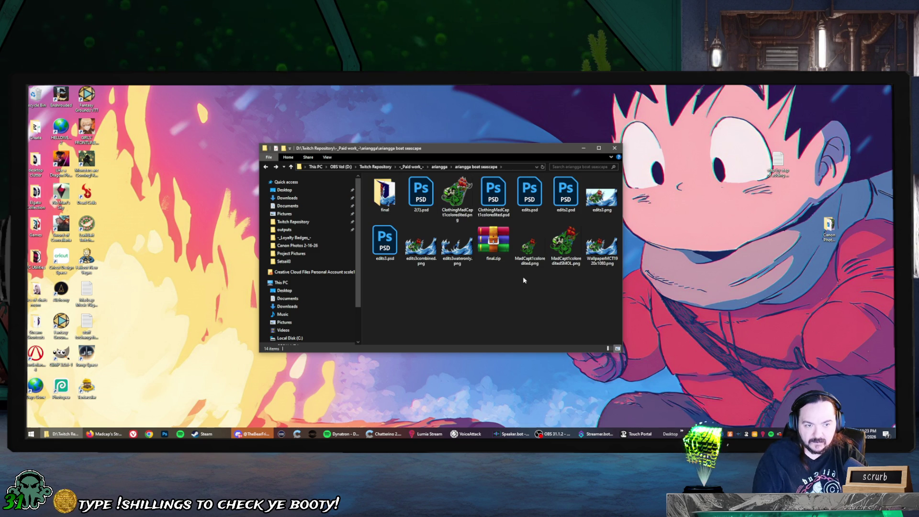
left_click(575, 246)
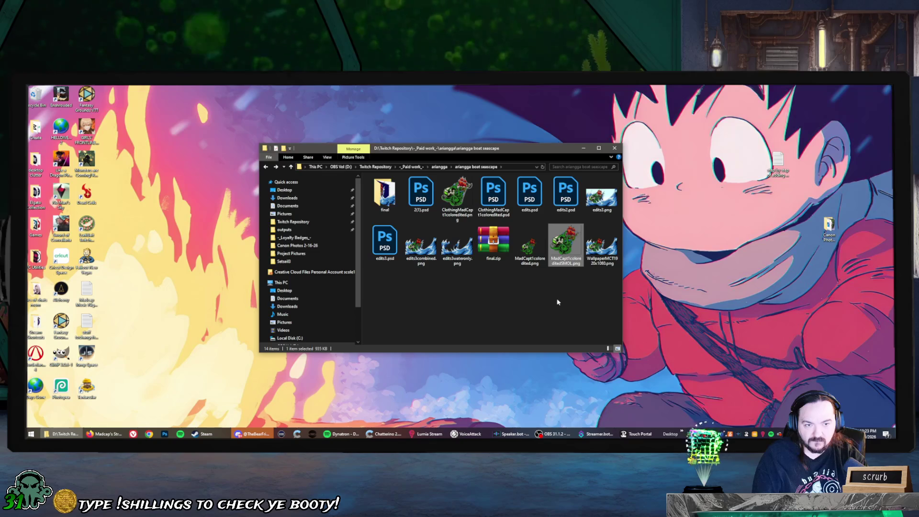
double_click(377, 247)
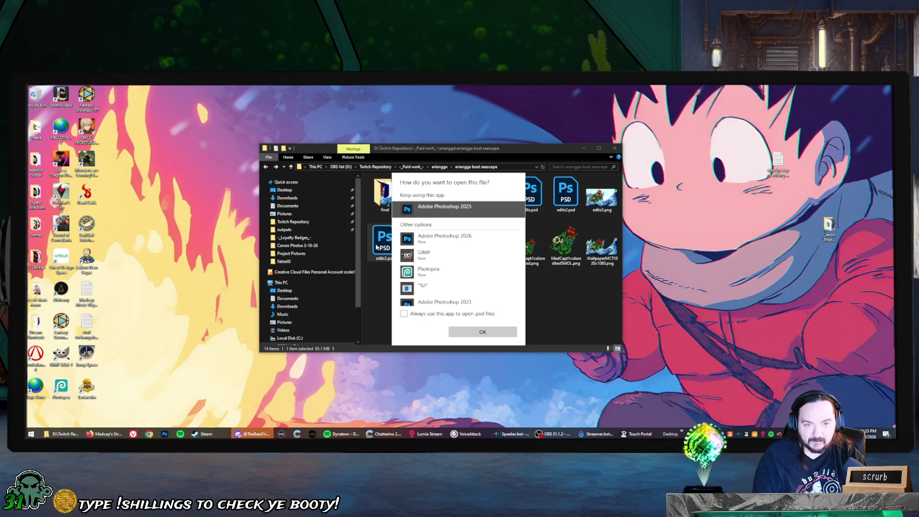
Open edits3.psd with Adobe Photoshop 2026 and drag the loading window aside.
left_click(445, 239)
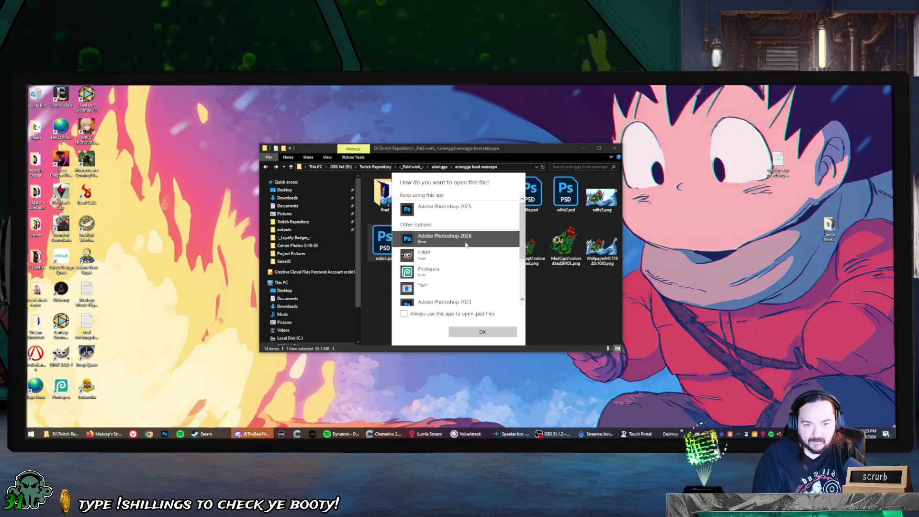
left_click(482, 332)
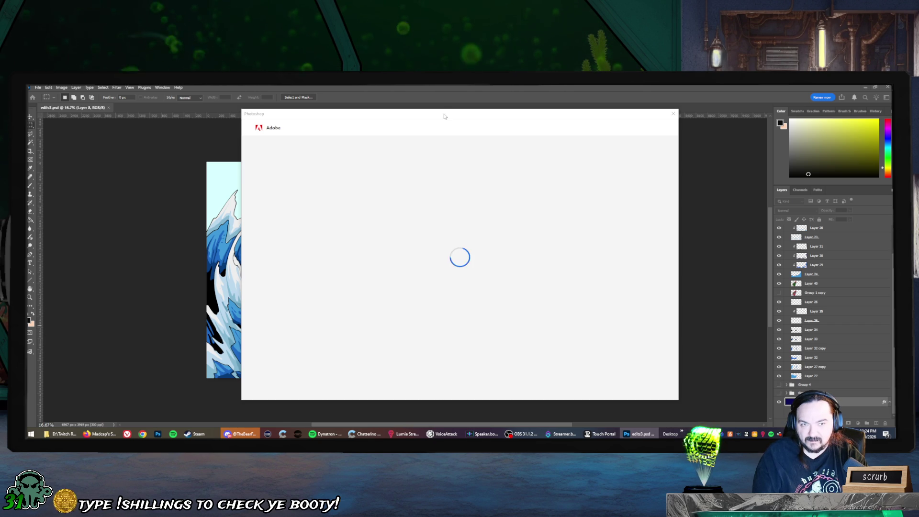
left_click_drag(444, 116, 893, 125)
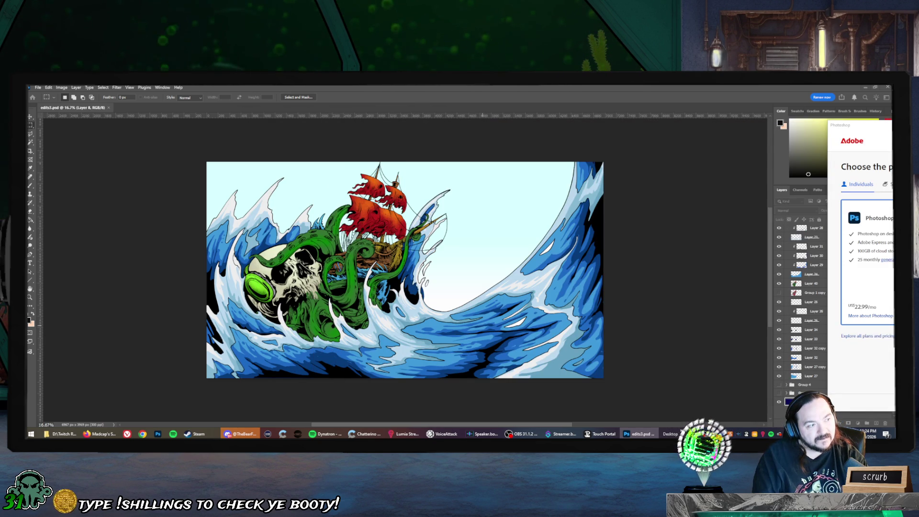
Drag the Adobe plan window aside and close the purchase offer covering the artwork.
left_click_drag(862, 125, 497, 124)
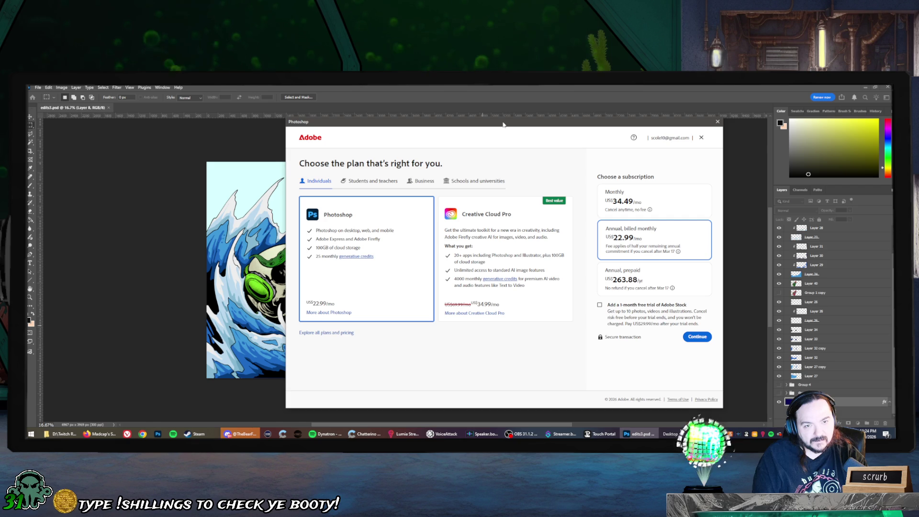
left_click_drag(504, 126, 917, 127)
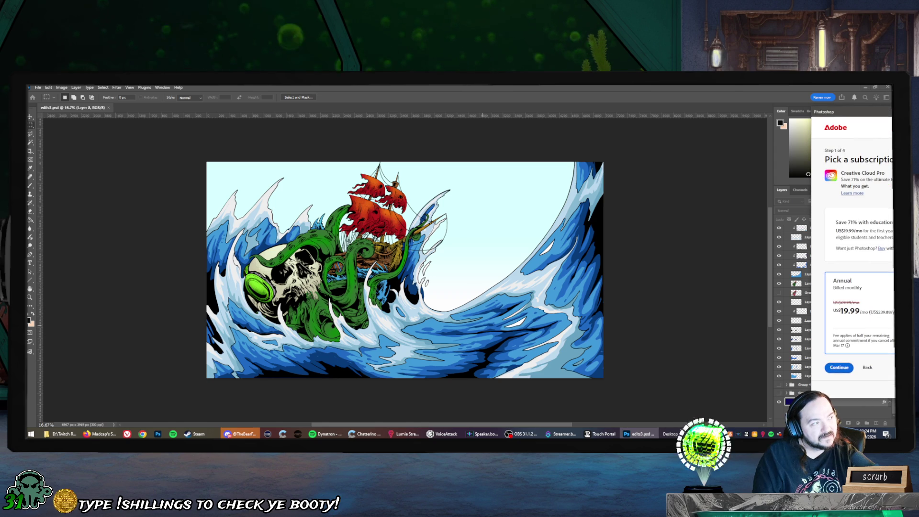
left_click(669, 163)
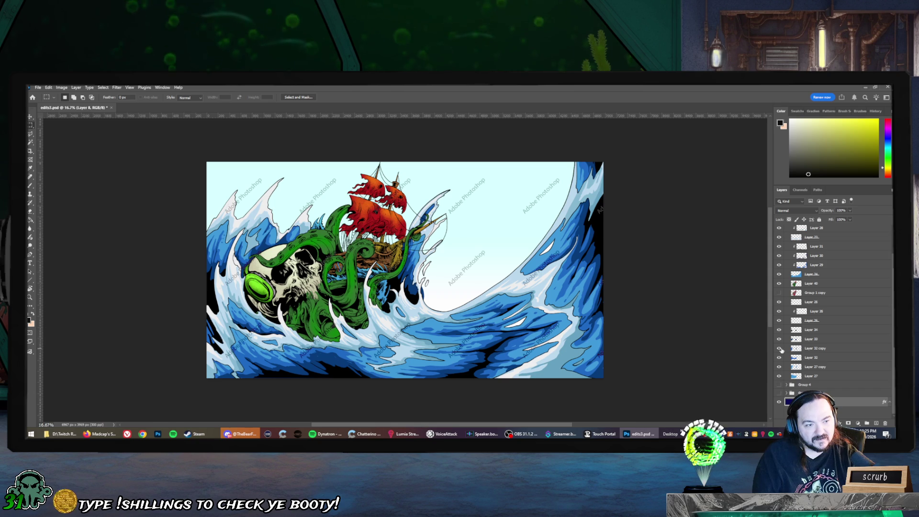
Hide the wave colour layers, Layers 23 to 36 and Layer 32 copy, to expose the sketch lines.
left_click(780, 349)
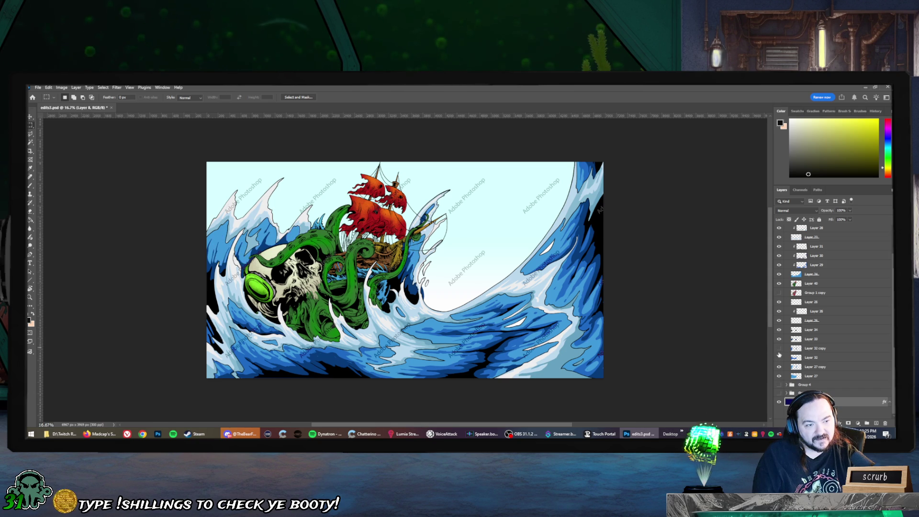
left_click(779, 377)
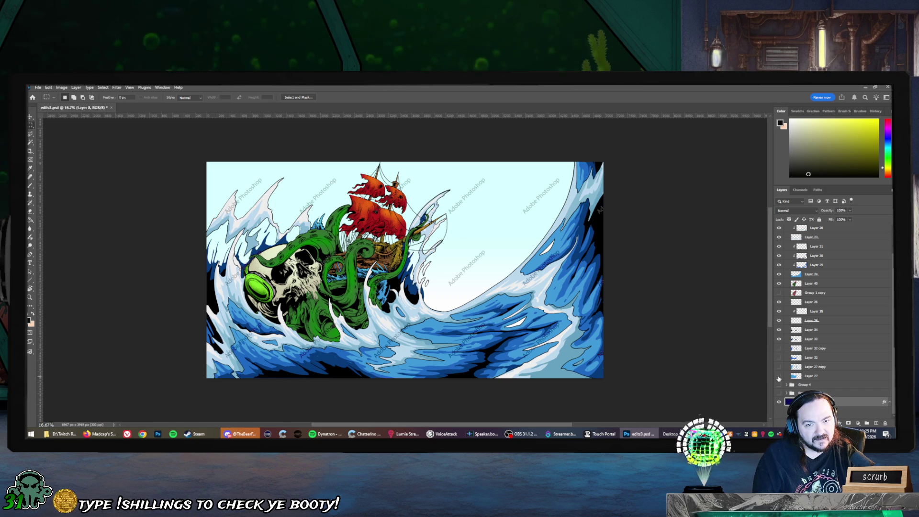
left_click(779, 339)
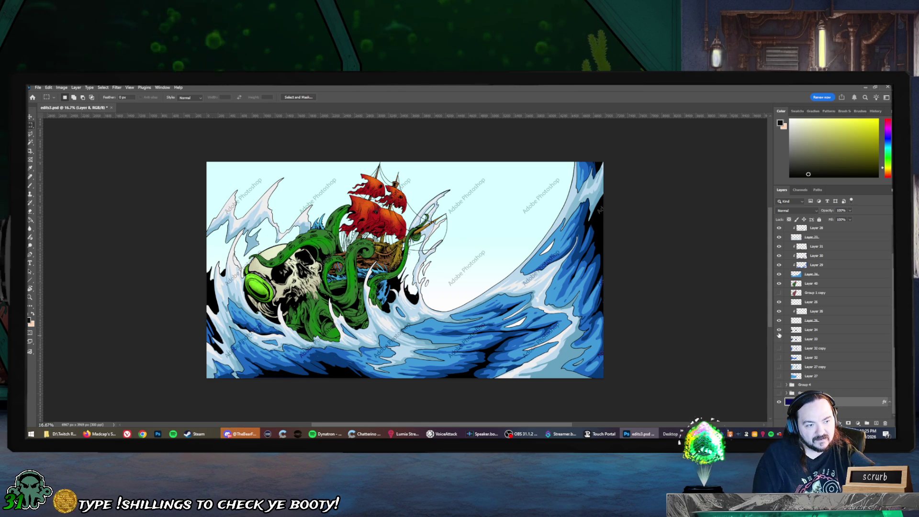
left_click(780, 330)
left_click(779, 320)
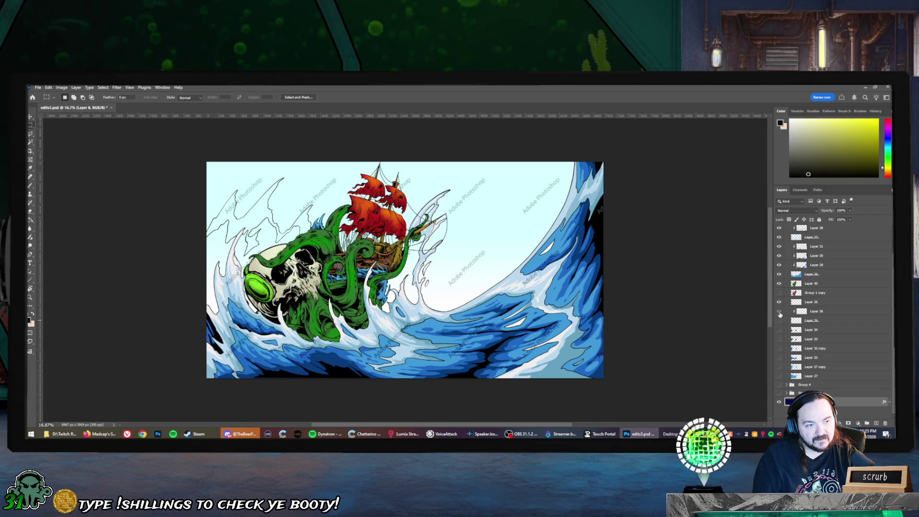
left_click(779, 302)
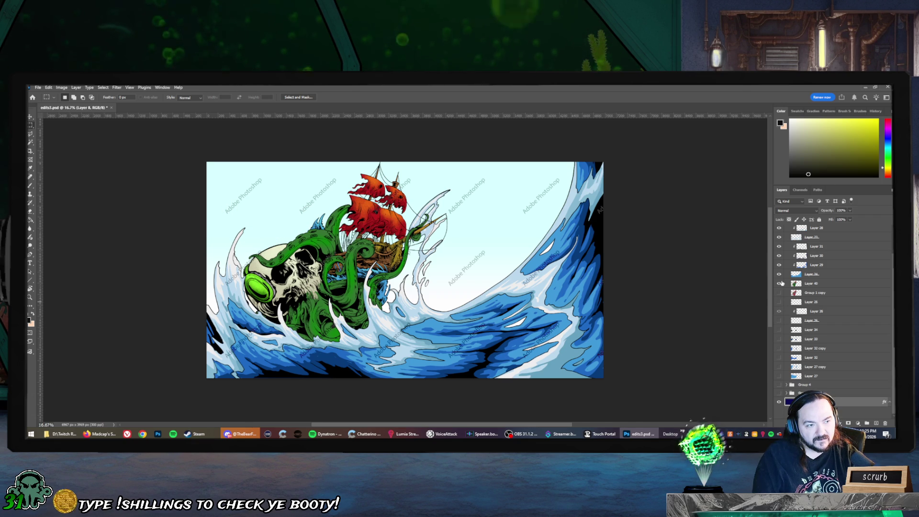
left_click(779, 274)
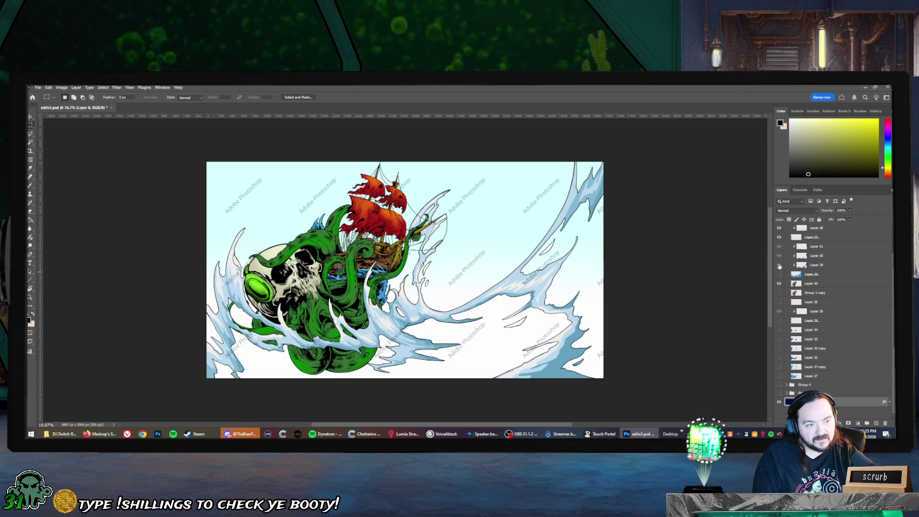
left_click(779, 274)
left_click(779, 257)
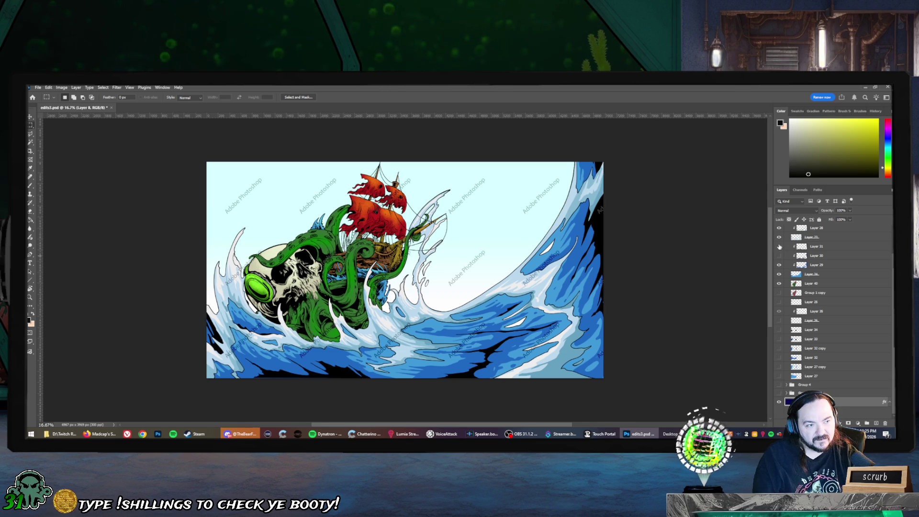
left_click(779, 247)
left_click(780, 237)
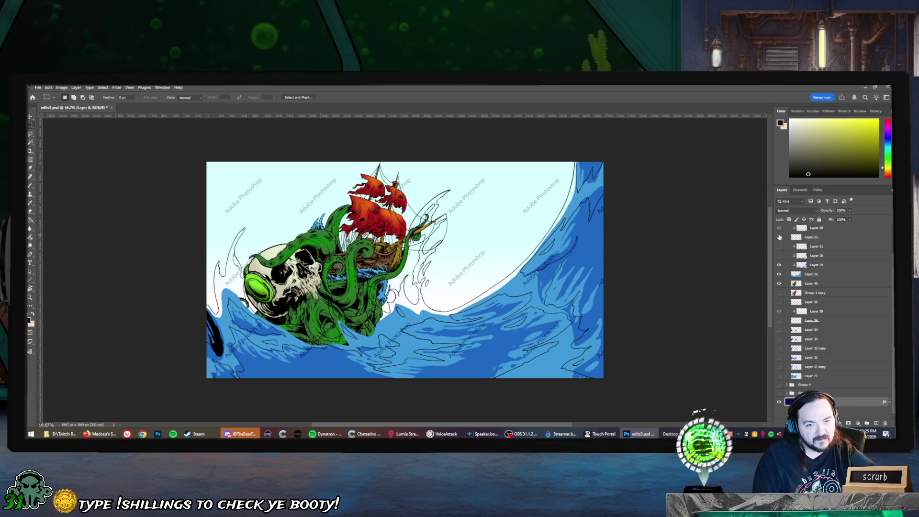
left_click(779, 265)
left_click_drag(779, 274, 780, 283)
Toggle Group 1 copy's skull and kraken, and compare Layer 40's green octopus recolour on and off.
left_click(780, 292)
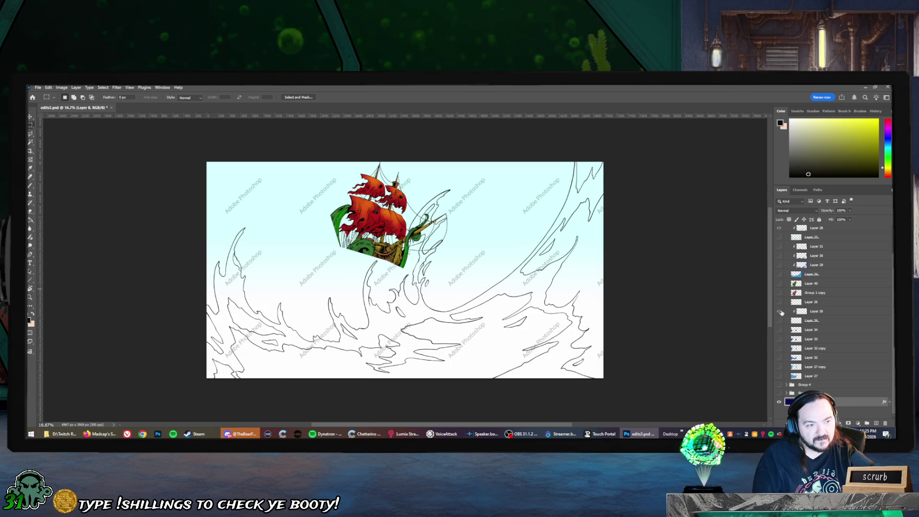
left_click(815, 292)
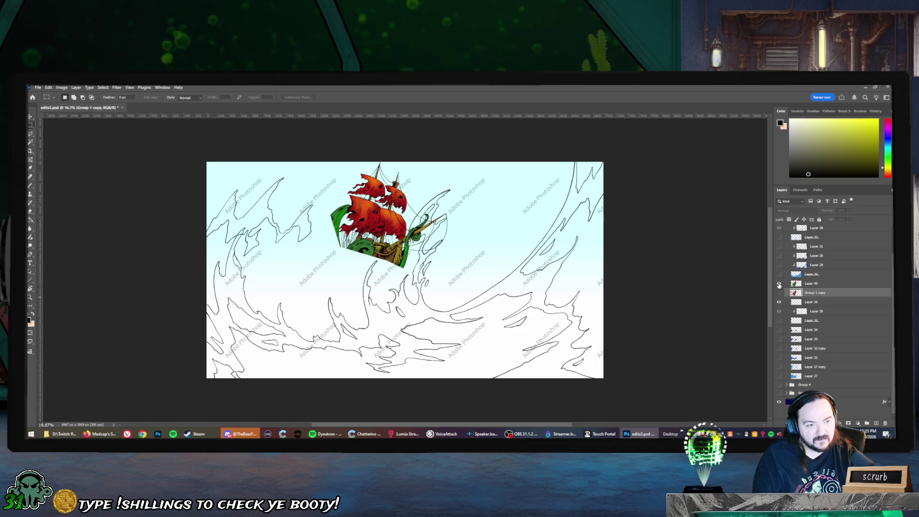
left_click_drag(779, 300, 779, 285)
left_click(779, 286)
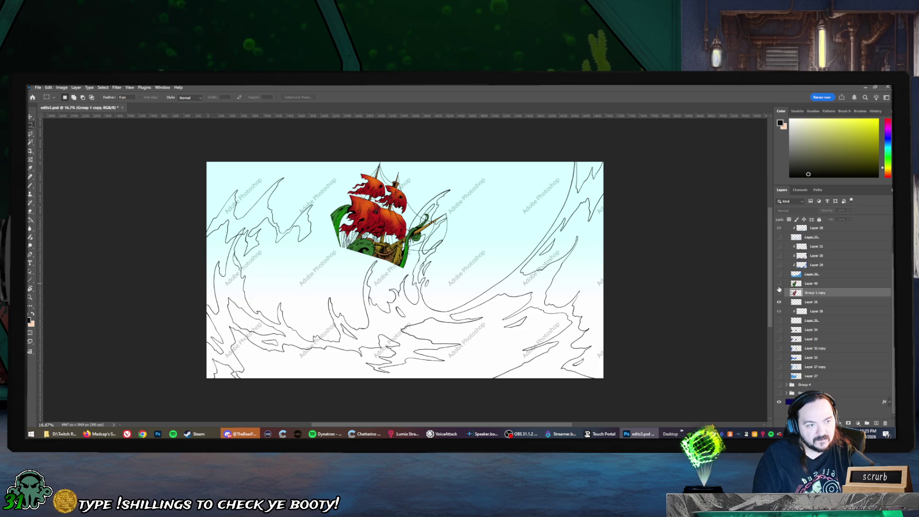
scroll(779, 290, "up", 1)
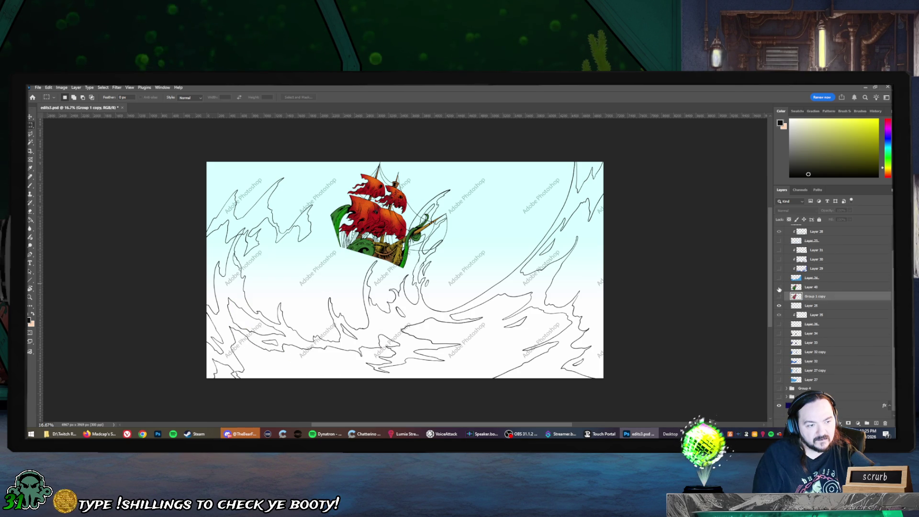
scroll(780, 290, "down", 1)
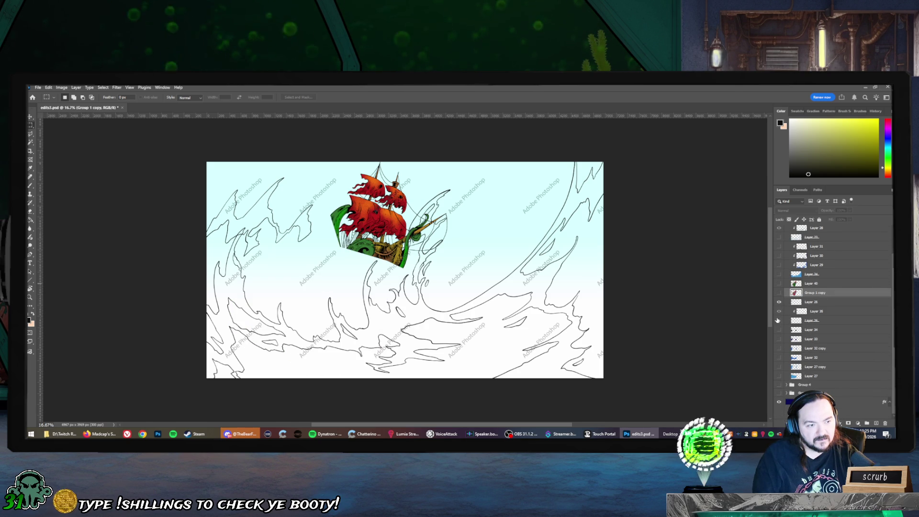
left_click(779, 293)
left_click(779, 284)
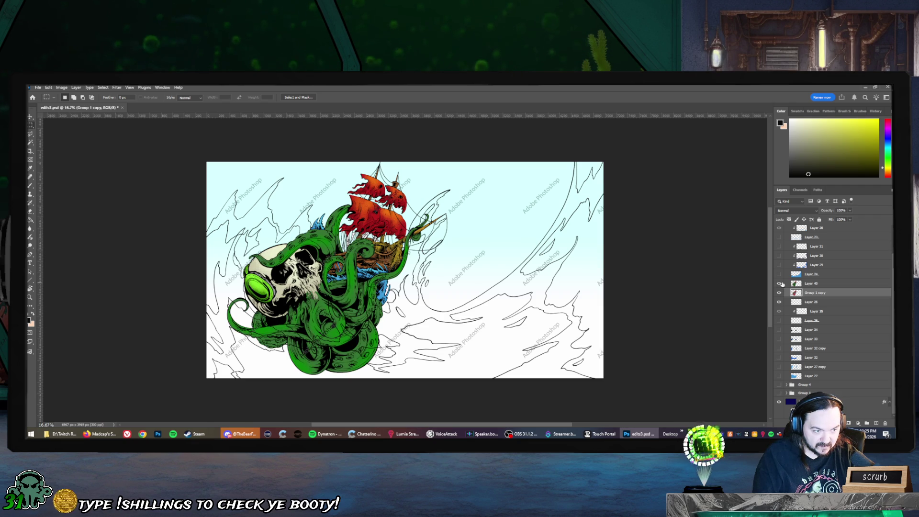
key("alt+bracketright")
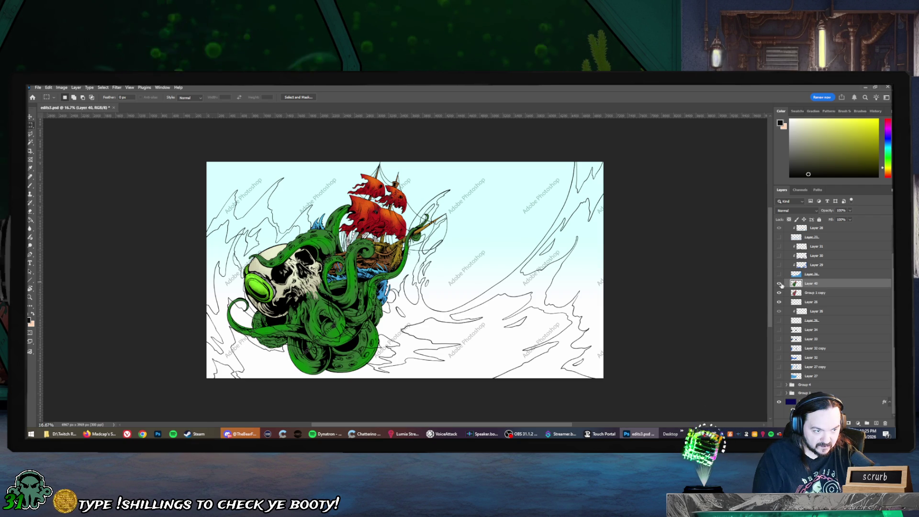
left_click(780, 285)
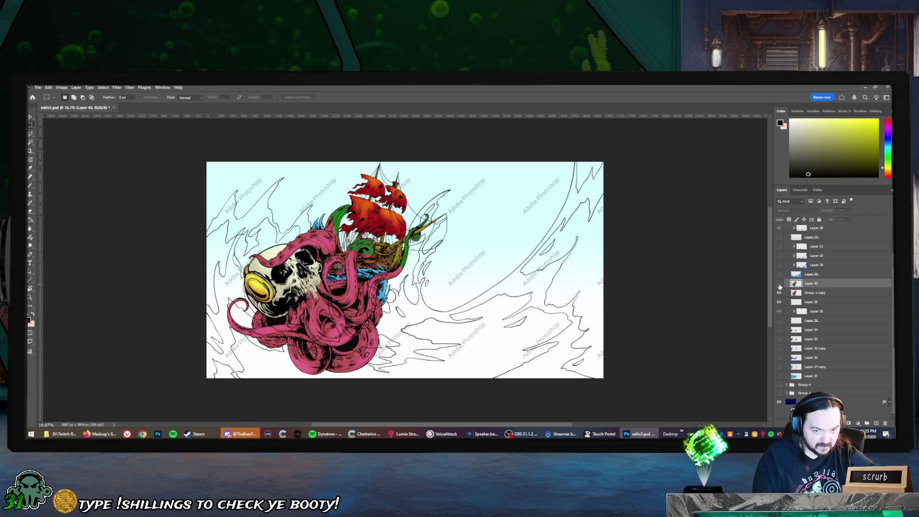
left_click(780, 284)
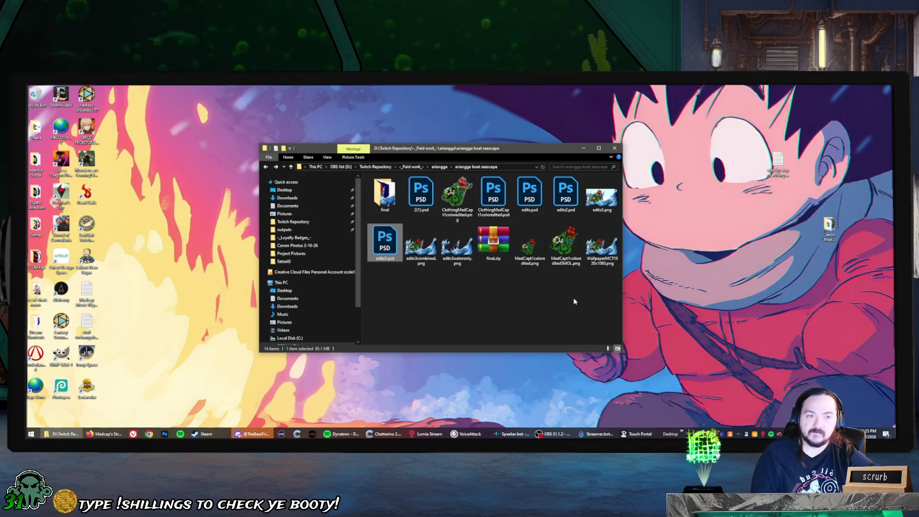
Browse the MadCapt1coloreditedSMOL and wallpaper PNGs, then open 2(1).psd in Photoshop.
left_click(571, 254)
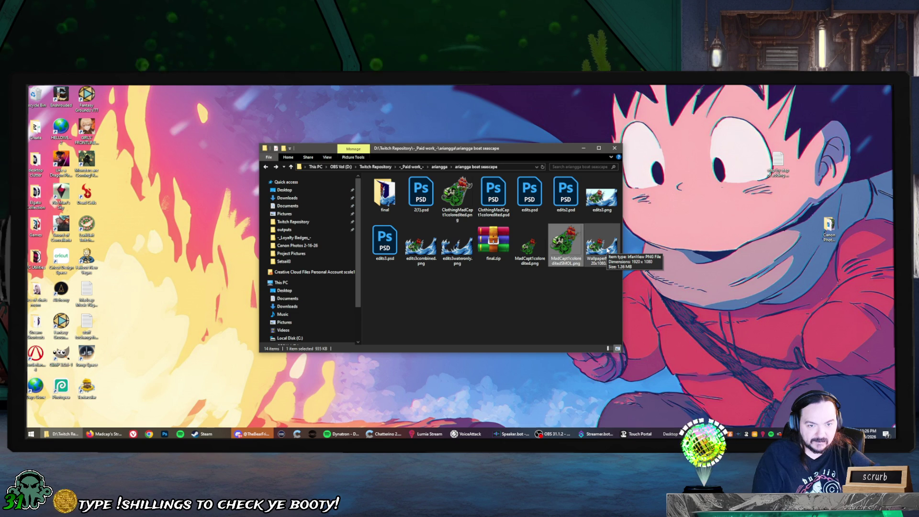
left_click(606, 250)
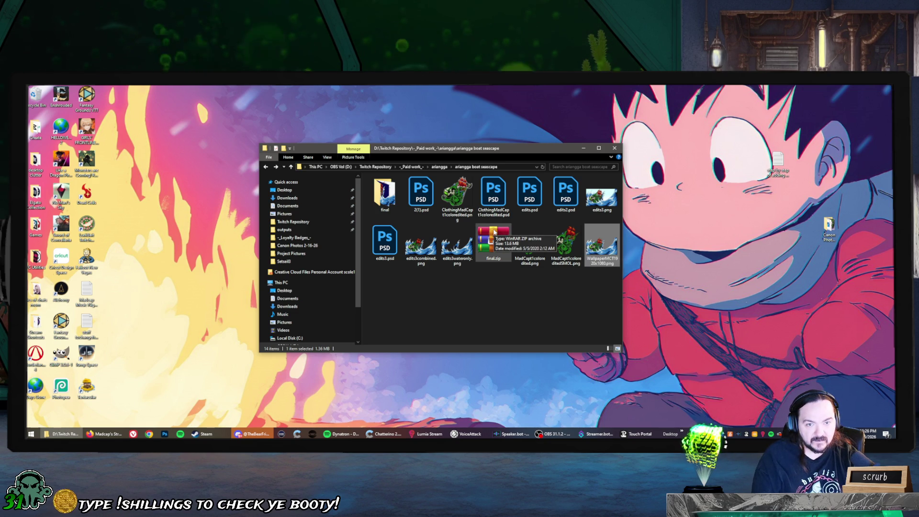
left_click(431, 200)
double_click(431, 201)
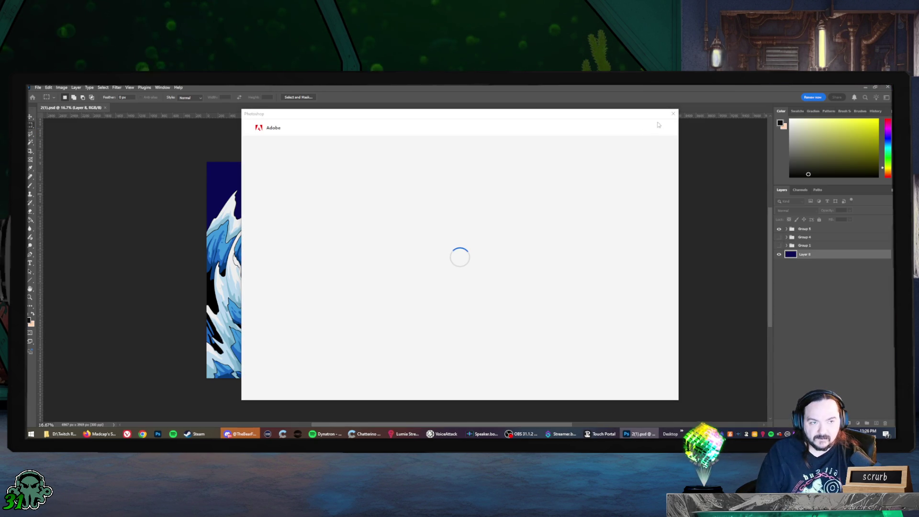
Expand Group 5, flick the skull, kraken and ship layer on and off, then minimise Photoshop.
left_click(673, 114)
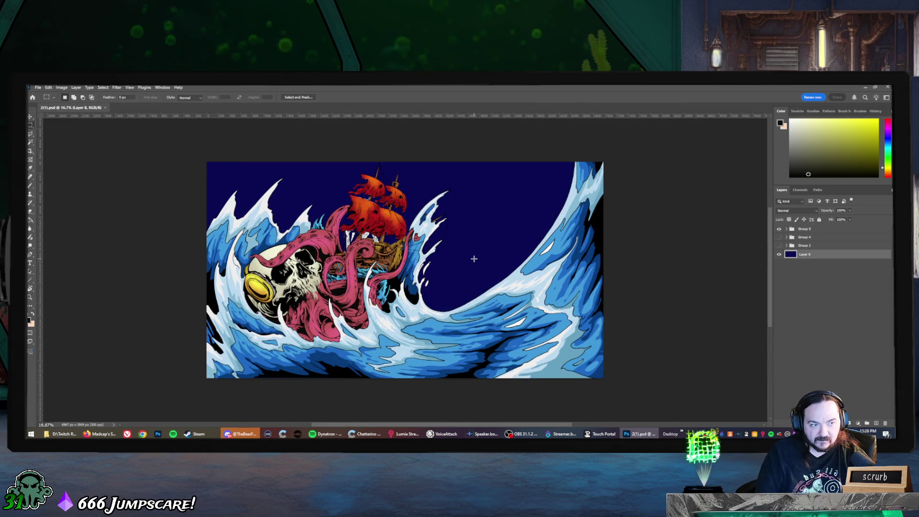
left_click(786, 229)
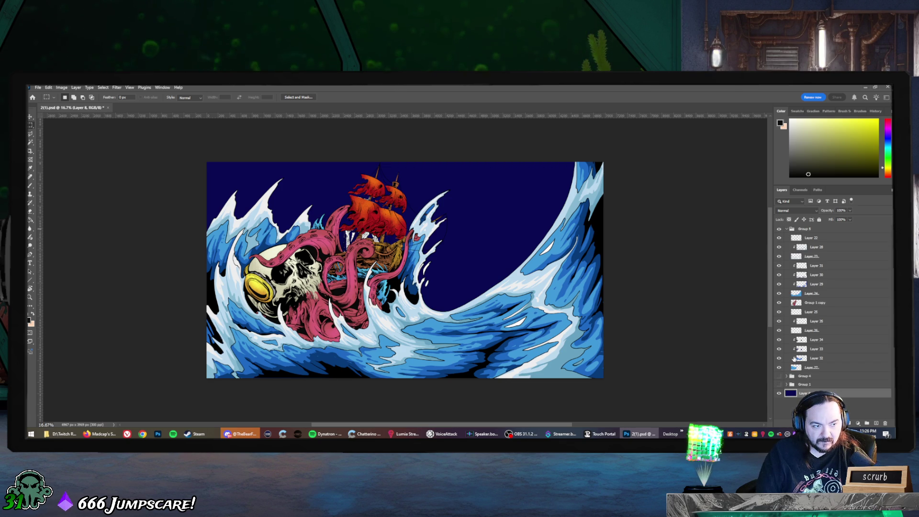
left_click(779, 303)
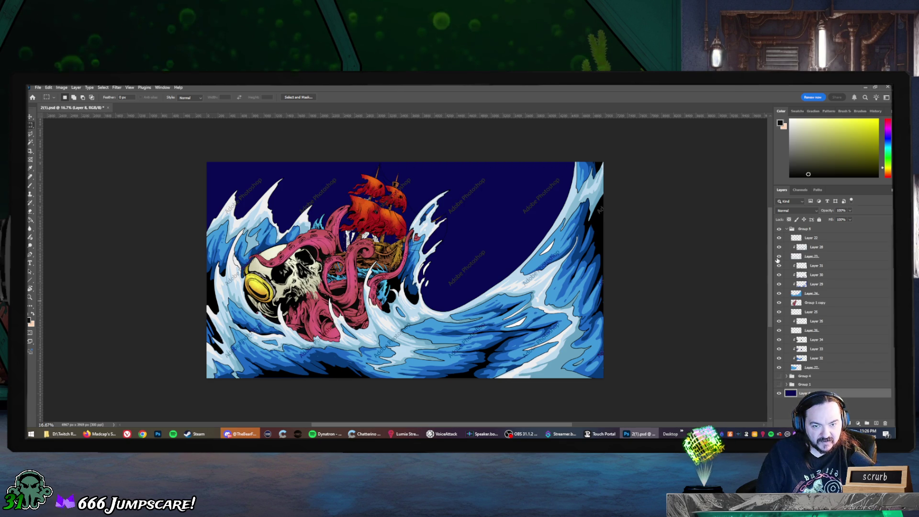
left_click(780, 303)
left_click(780, 305)
left_click(780, 304)
left_click(780, 305)
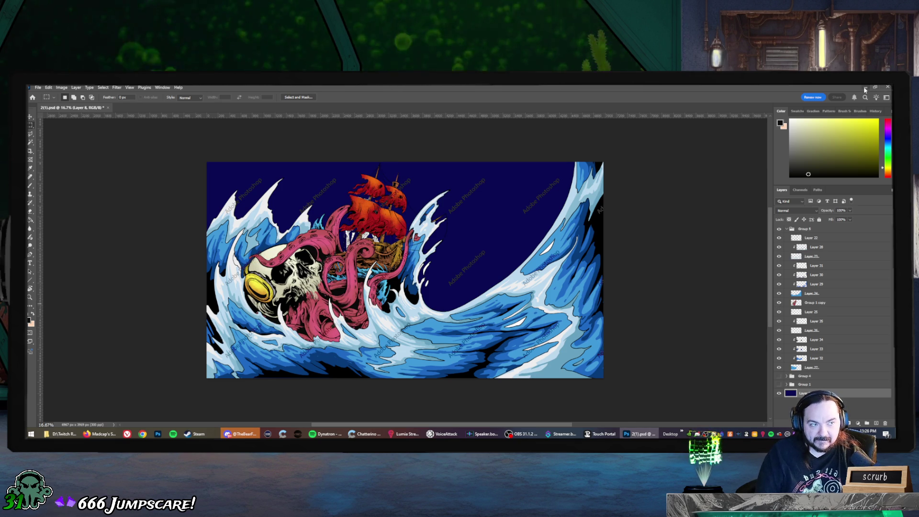
left_click(640, 434)
left_click(481, 287)
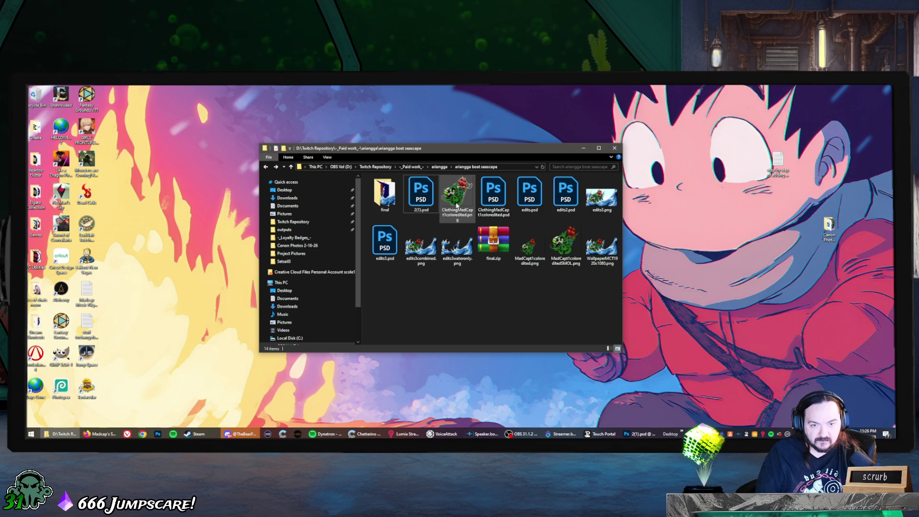
Go up to the ariangga folder and show the ariangga sealab files as large icons.
left_click(489, 197)
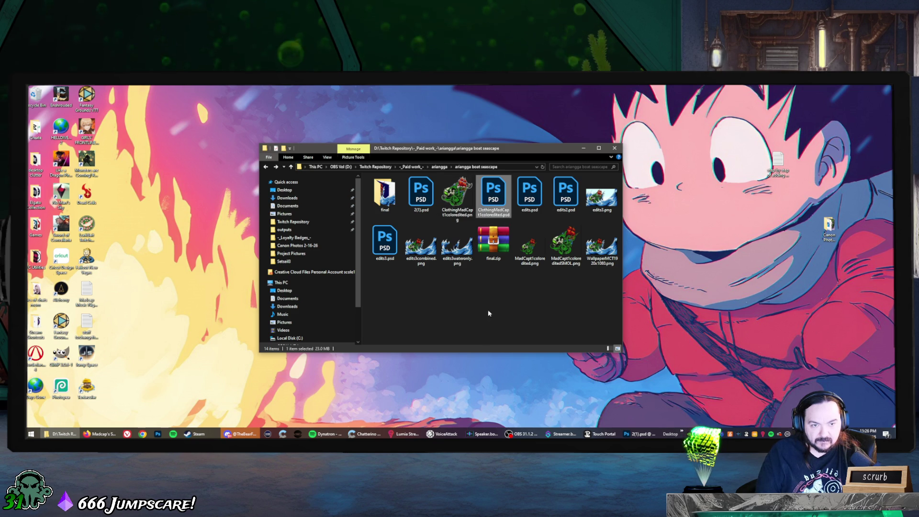
key("alt+Up")
double_click(431, 208)
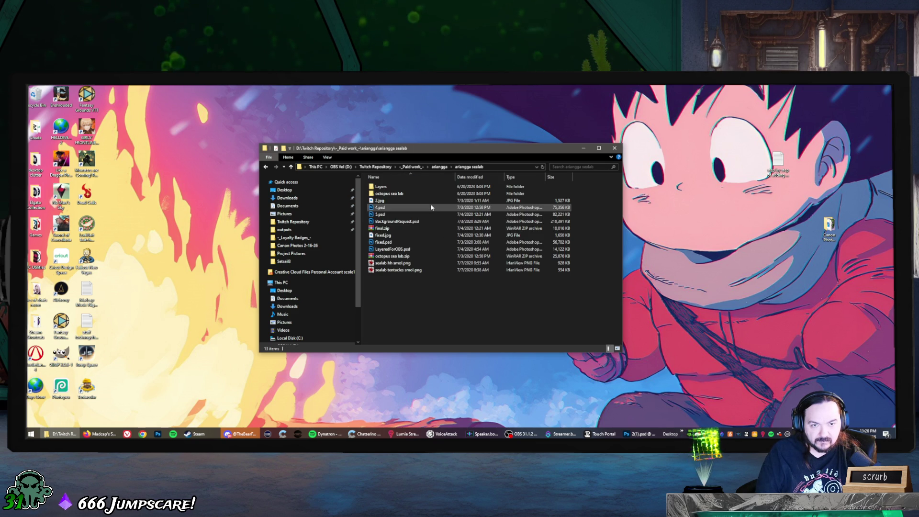
right_click(424, 288)
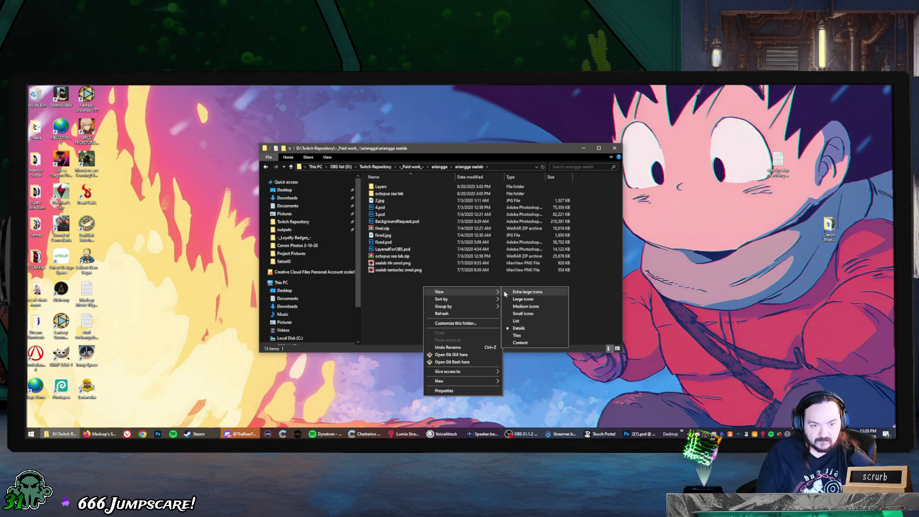
left_click(510, 299)
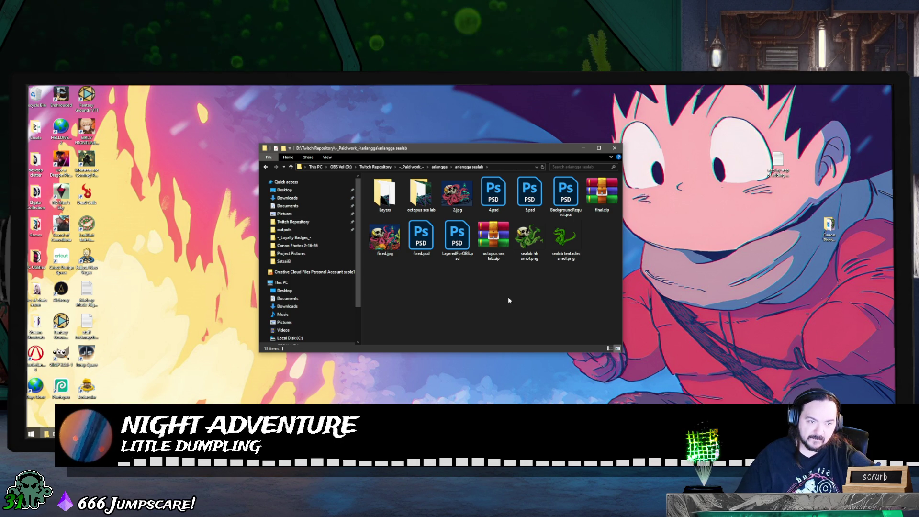
Peek into the coral folder, then return up to the _Paid work_ folder.
key("BackSpace")
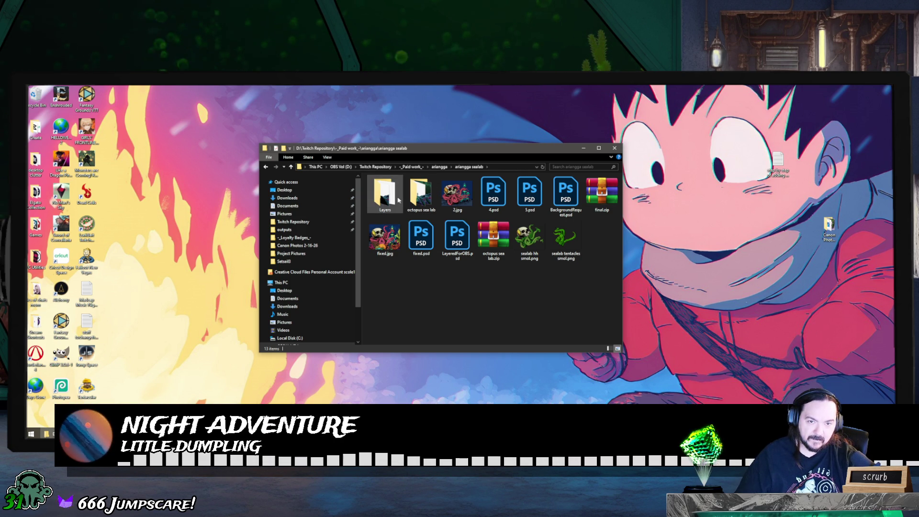
double_click(457, 193)
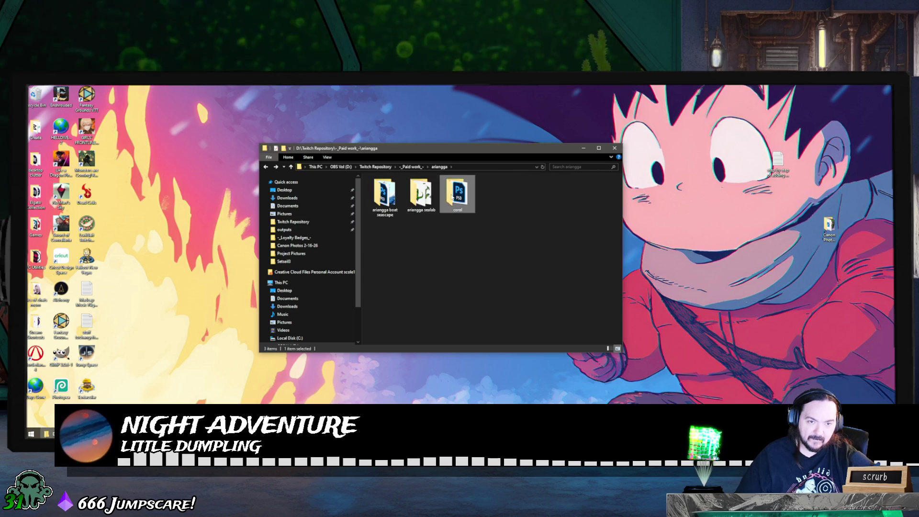
key("BackSpace")
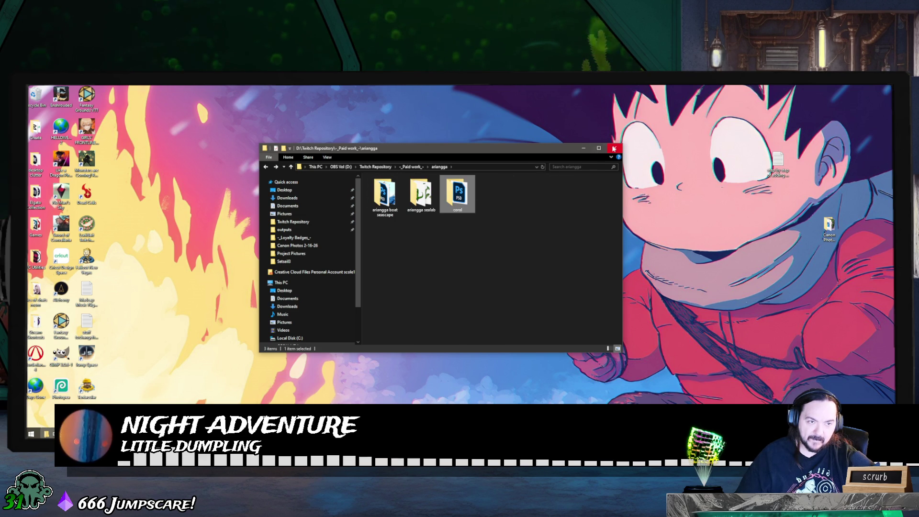
key("BackSpace")
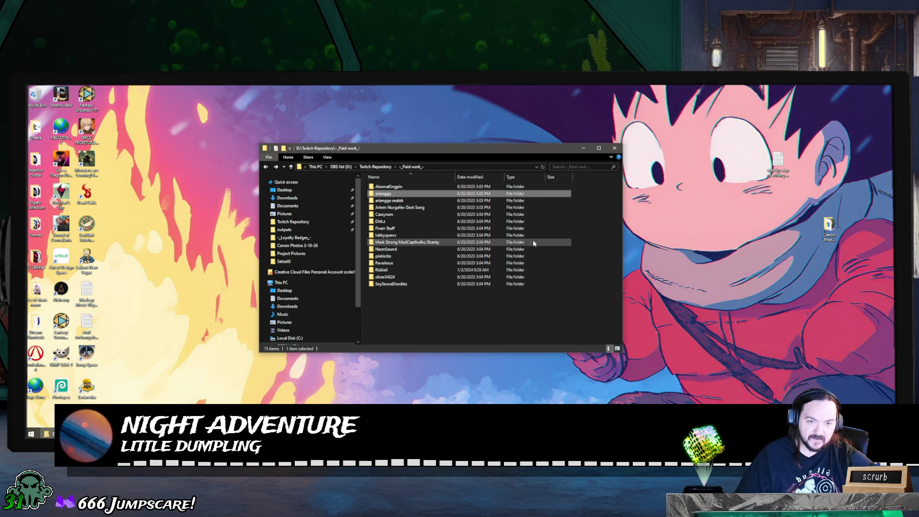
Show the PNGs in the ariangga sealab Layers folder as large icons.
double_click(420, 201)
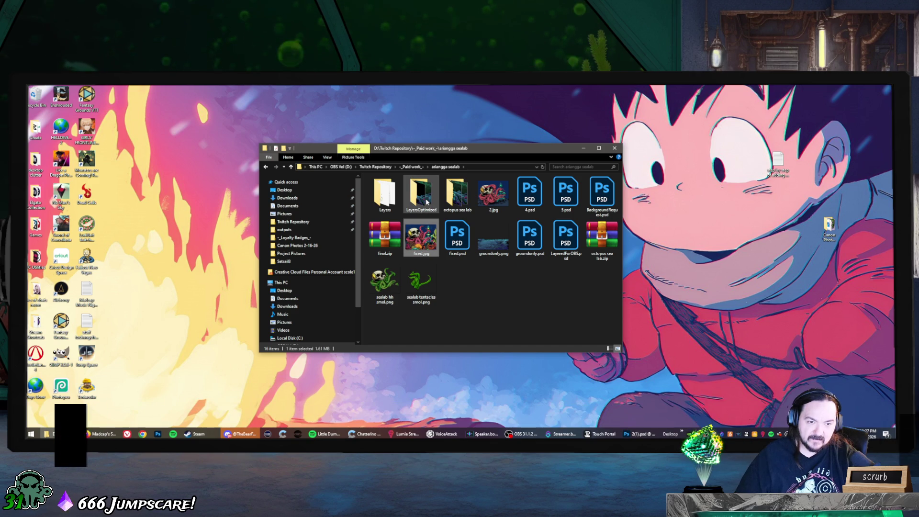
left_click(382, 203)
double_click(382, 203)
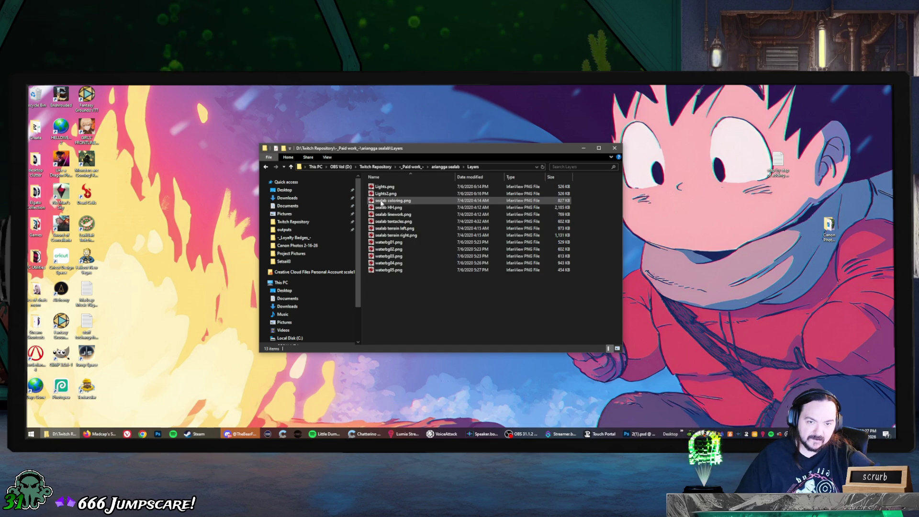
right_click(400, 292)
mouse_move(430, 298)
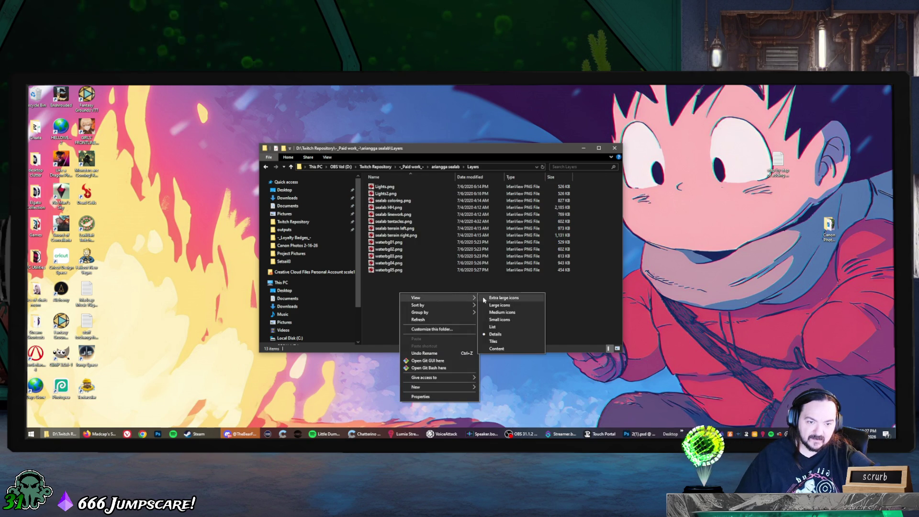
left_click(487, 306)
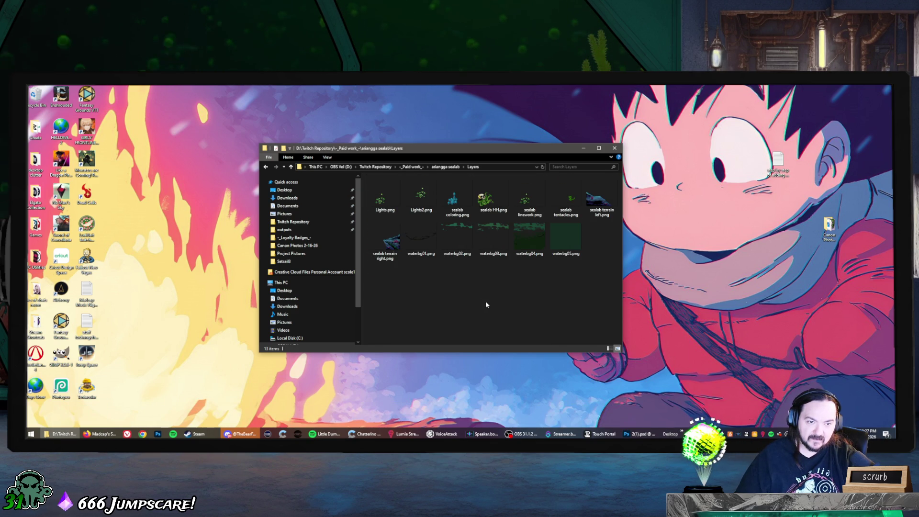
Navigate to ariangga > ariangga boat seascape and select MadCapt1colorededited.png.
key("alt+Left")
key("alt+Left")
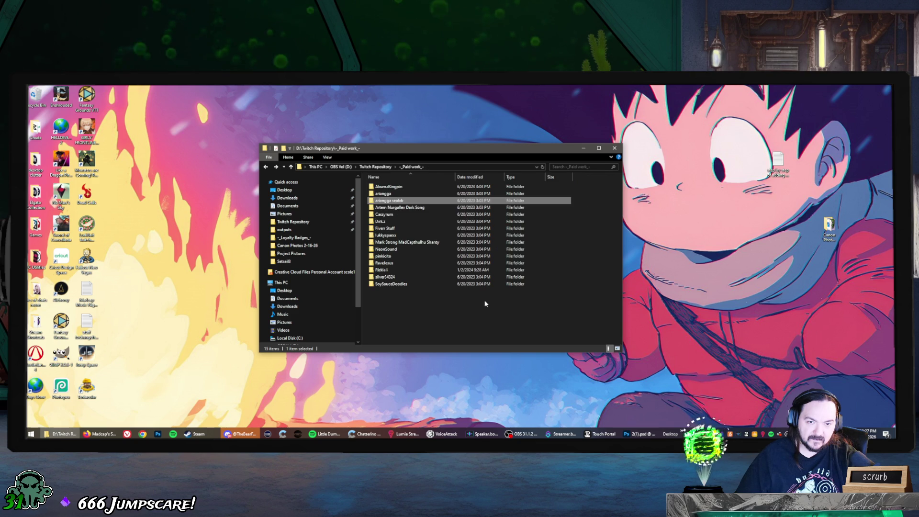
double_click(425, 197)
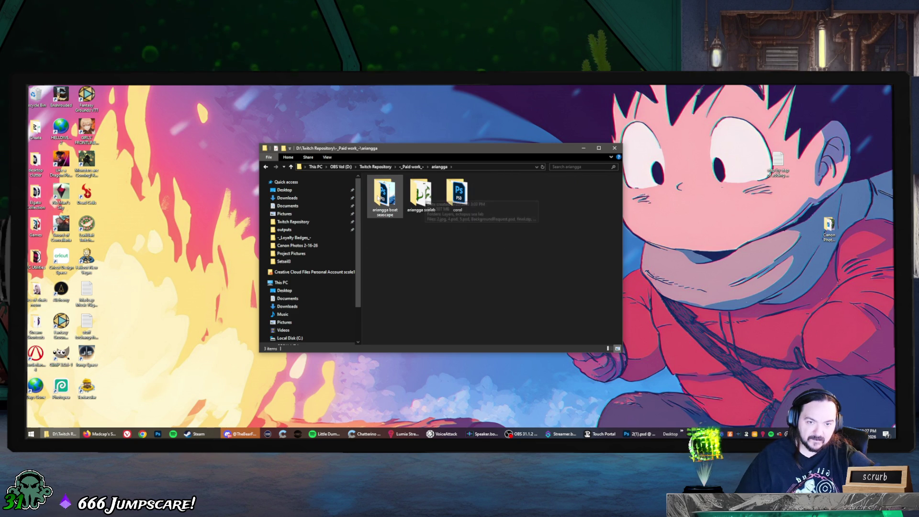
double_click(379, 197)
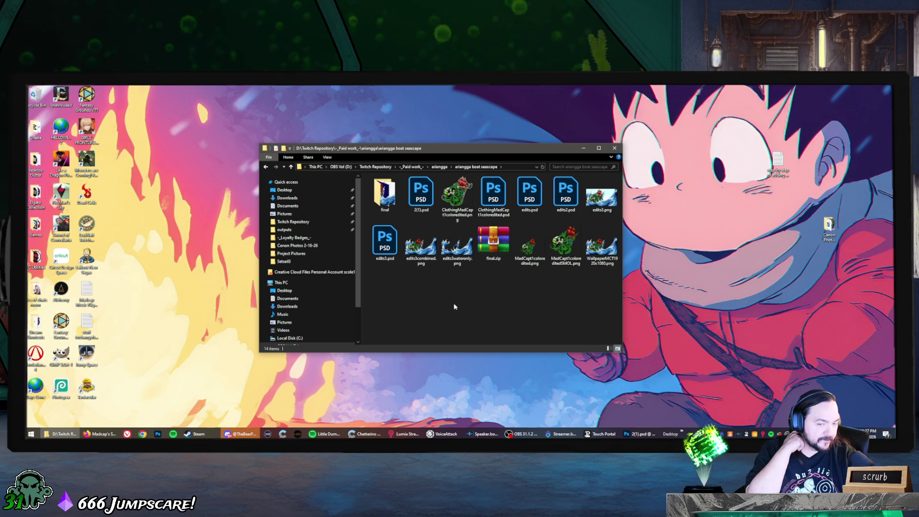
left_click(524, 252)
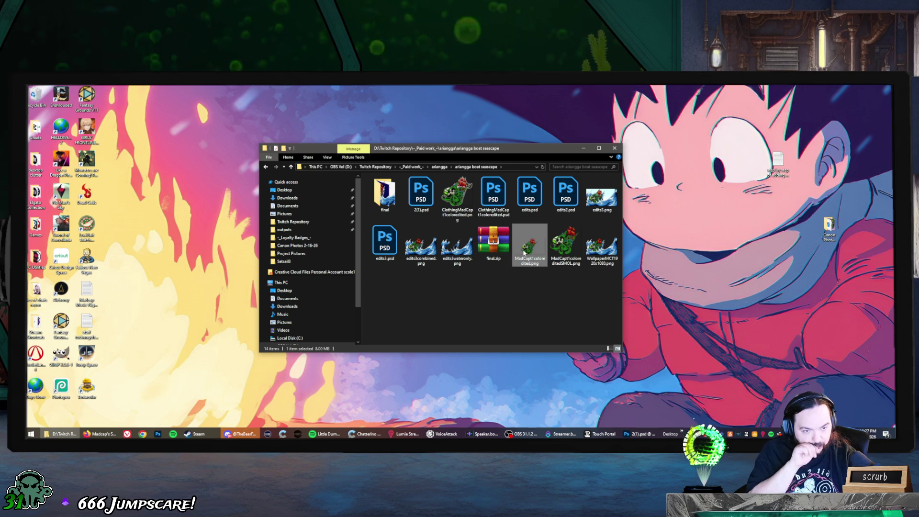
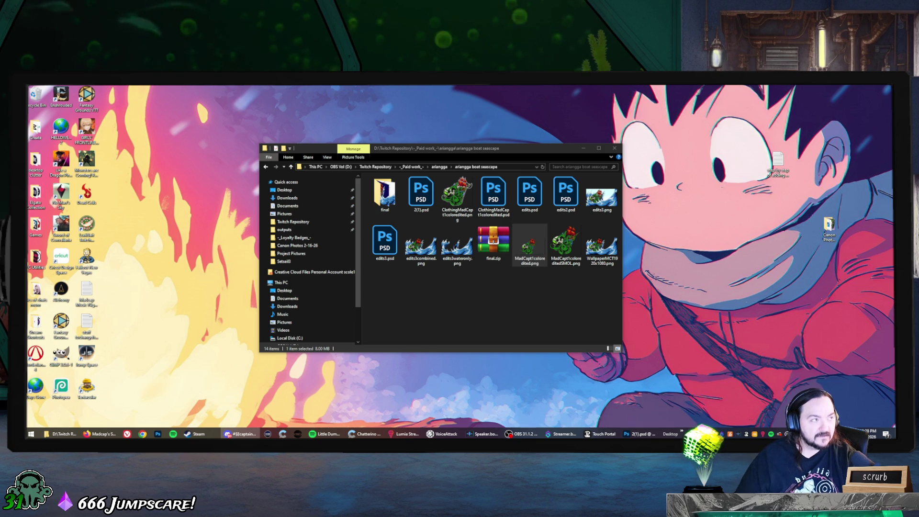
Look inside final.zip at the 2.png image, then close the archive viewer.
left_click(491, 247)
double_click(491, 247)
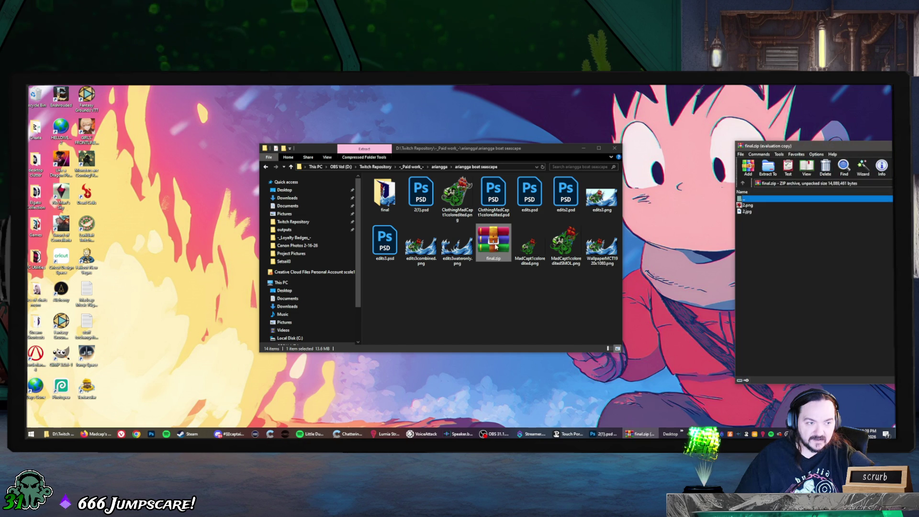
left_click(748, 206)
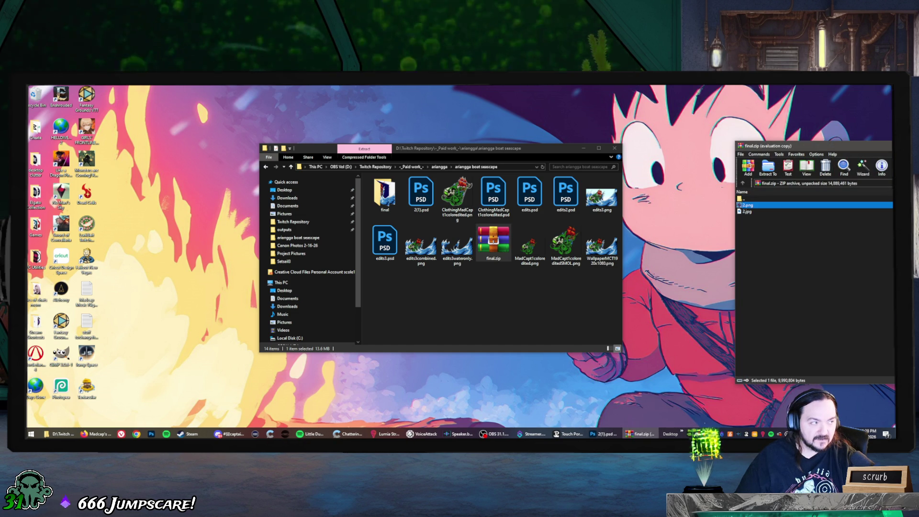
key("Escape")
left_click(470, 292)
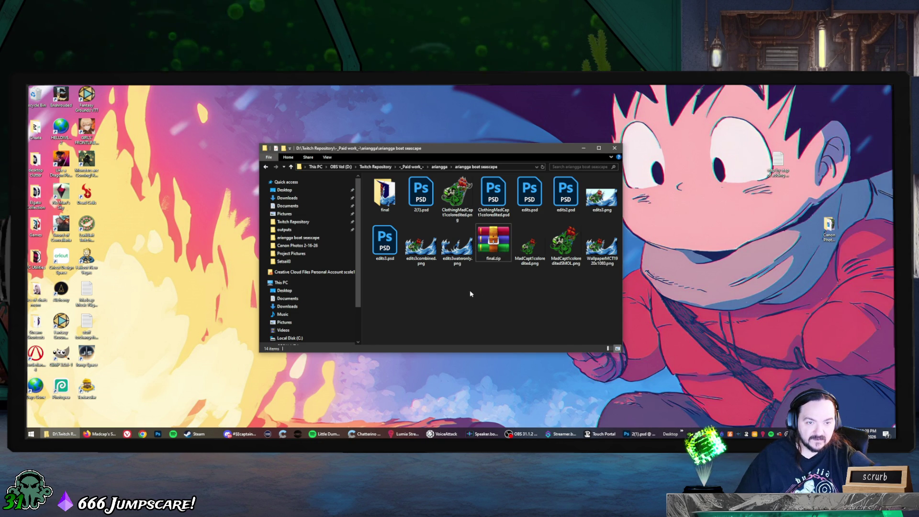
Open edits.psd and turn on Layer 36, Layer 11 and the Group 2 copy 2 line art.
left_click(535, 198)
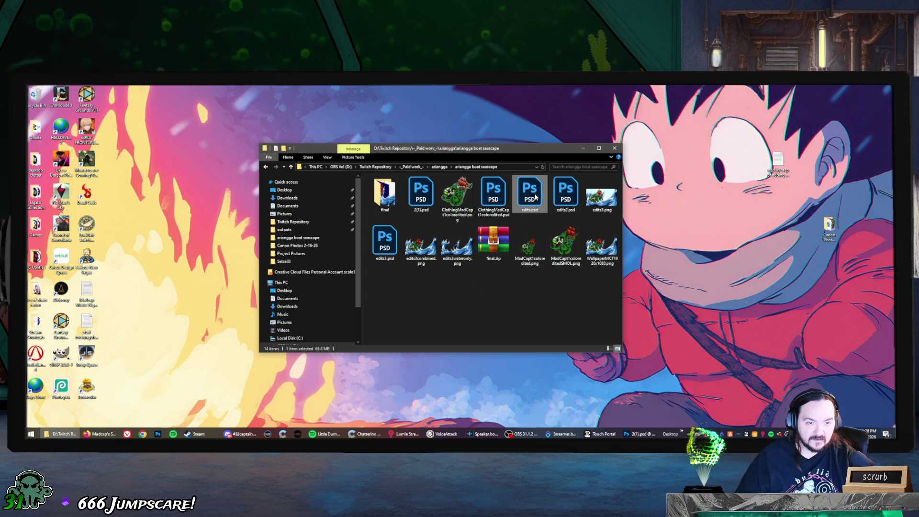
double_click(536, 197)
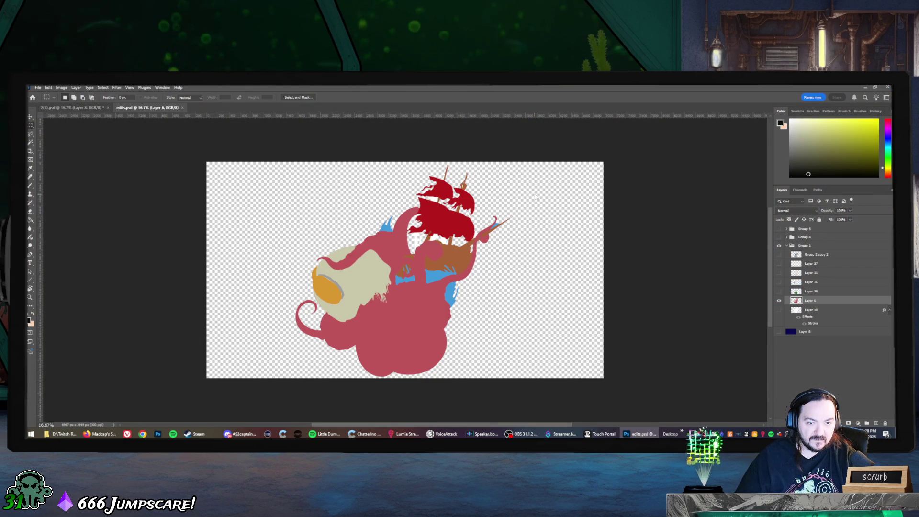
left_click(779, 292)
left_click(779, 291)
left_click(779, 282)
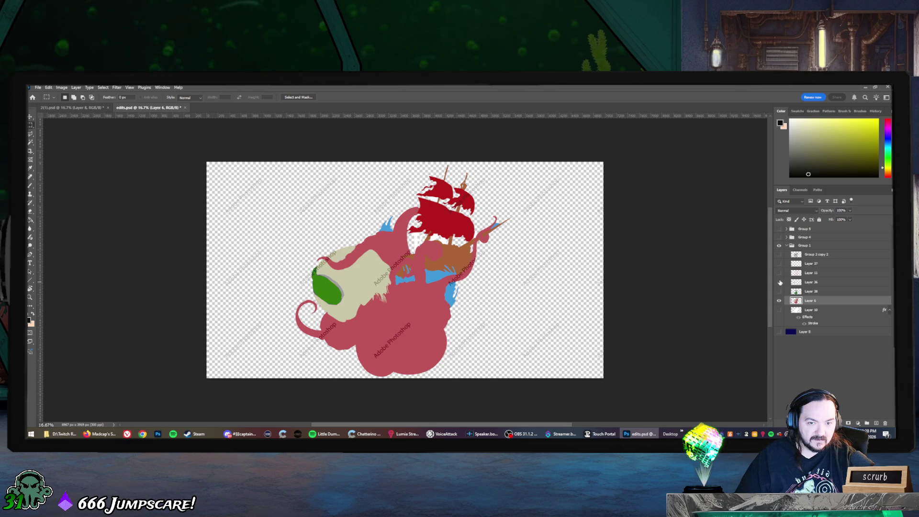
left_click(780, 273)
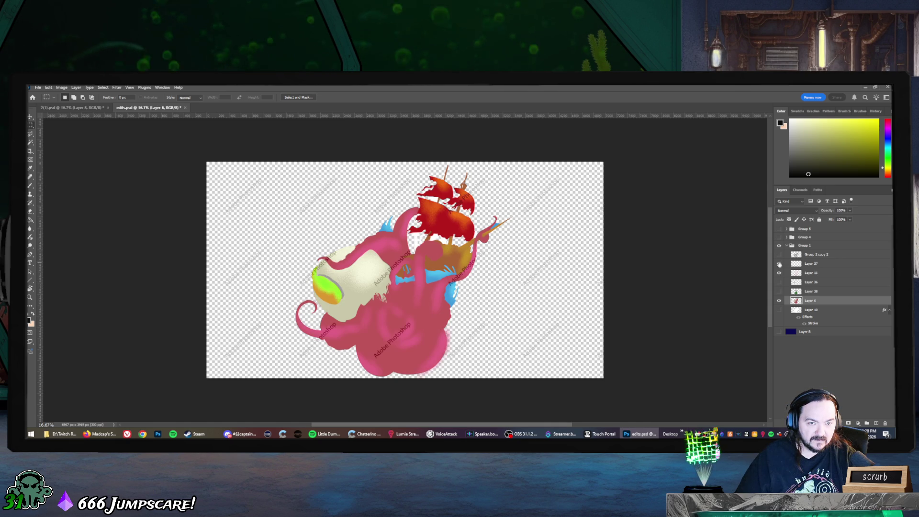
left_click(779, 255)
left_click(779, 255)
left_click(779, 254)
left_click(779, 254)
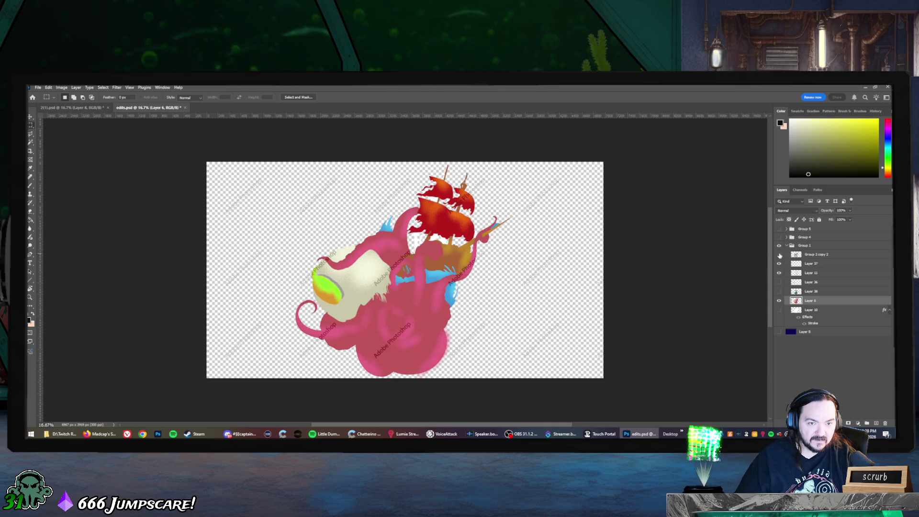
left_click(780, 254)
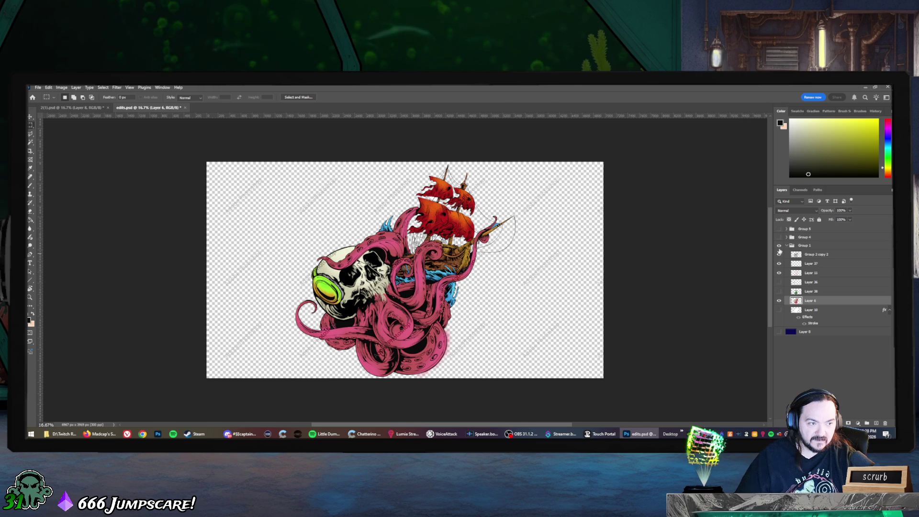
Compare the Group 4 and Group 5 wave artwork, leaving both groups hidden.
left_click(780, 237)
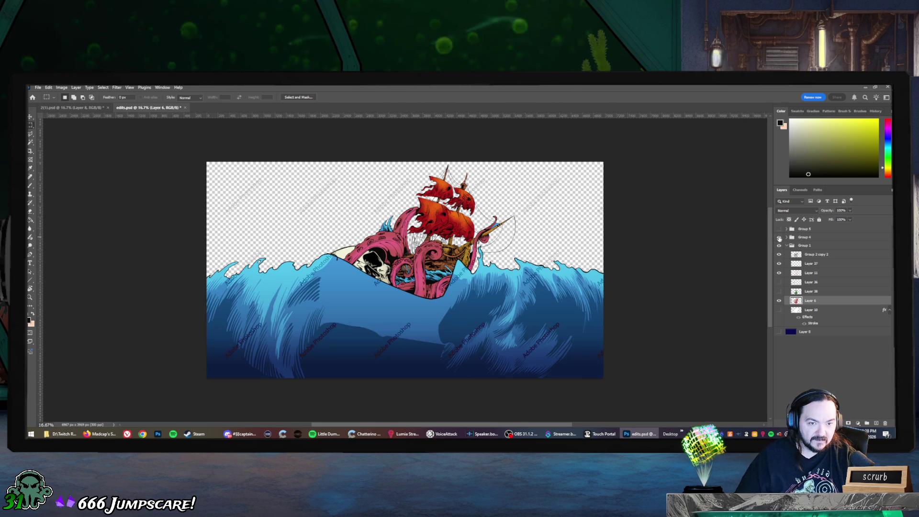
left_click(779, 237)
left_click(780, 237)
left_click(780, 229)
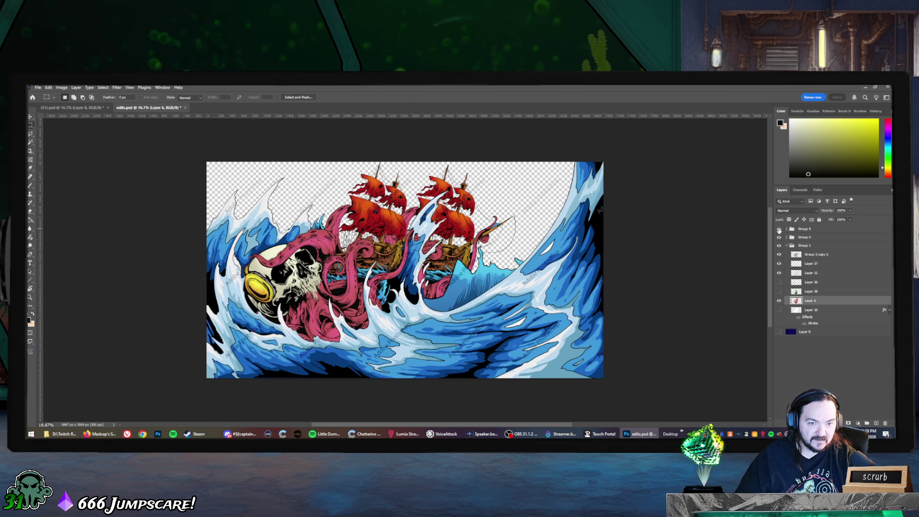
left_click(780, 229)
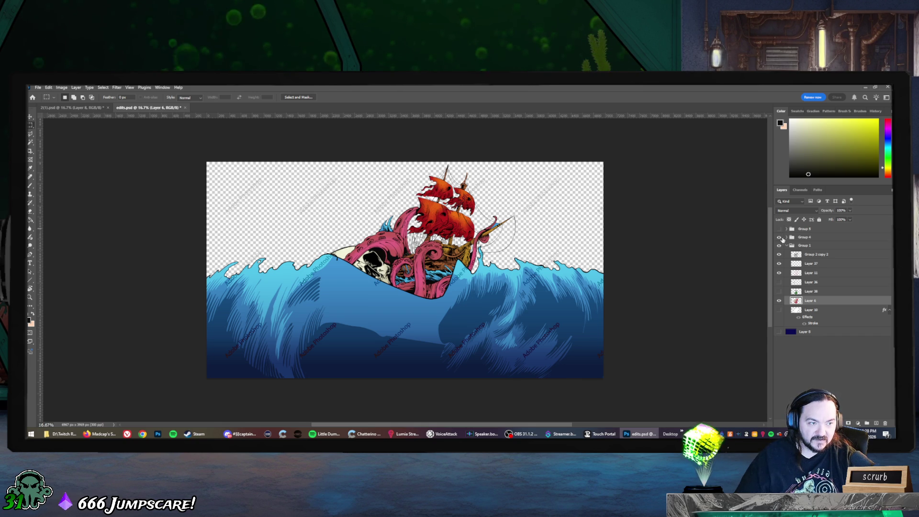
left_click(787, 238)
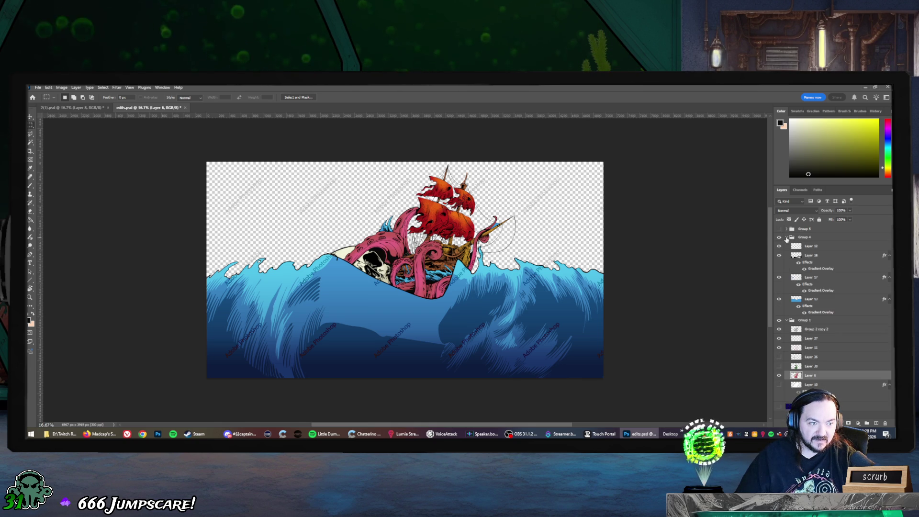
left_click(779, 238)
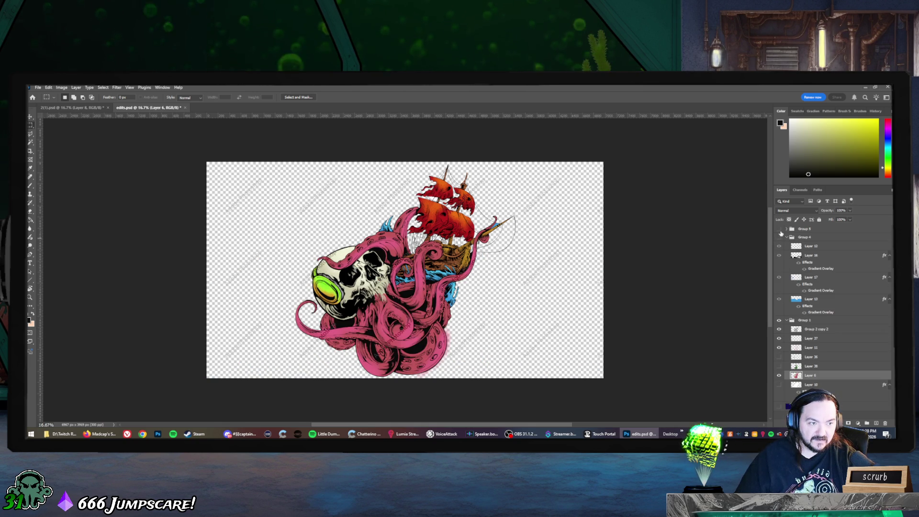
left_click(780, 229)
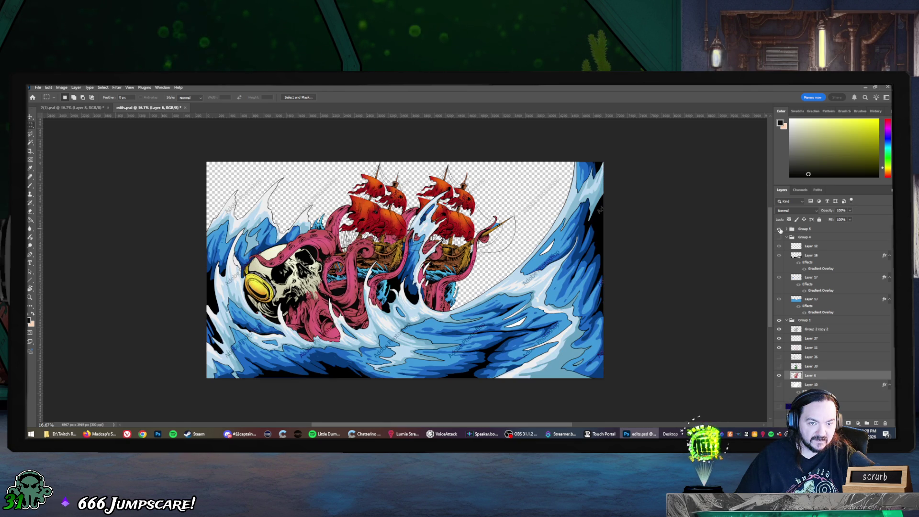
left_click(780, 229)
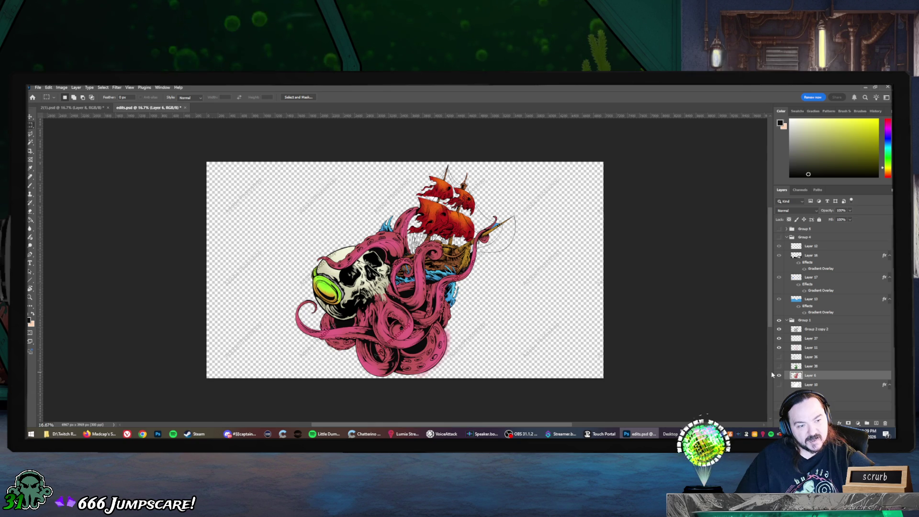
Undo the last change and toggle Group 1 and Group 2 copy 2 to compare them.
key("ctrl+z")
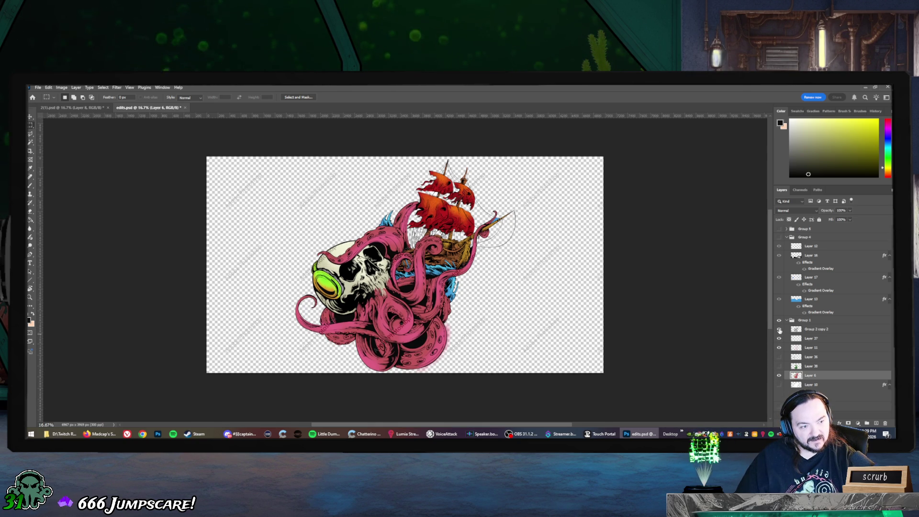
left_click(780, 330)
left_click(780, 330)
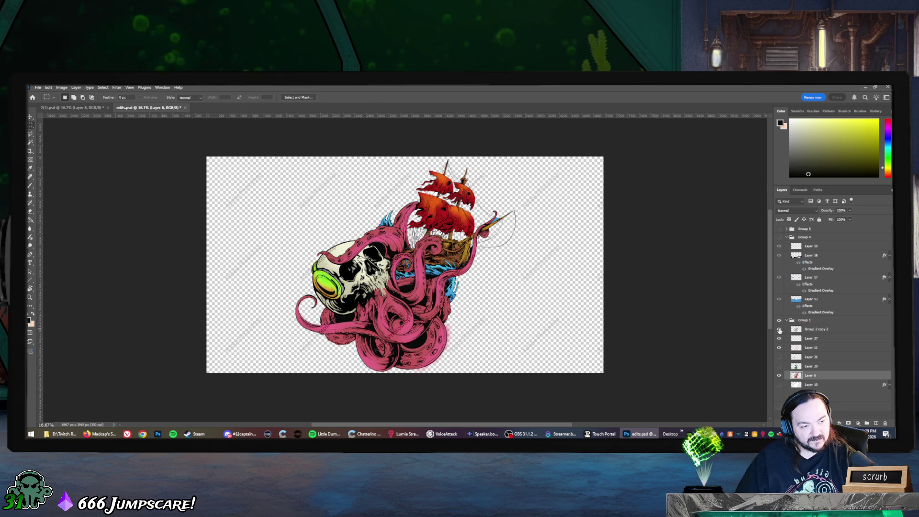
left_click(780, 321)
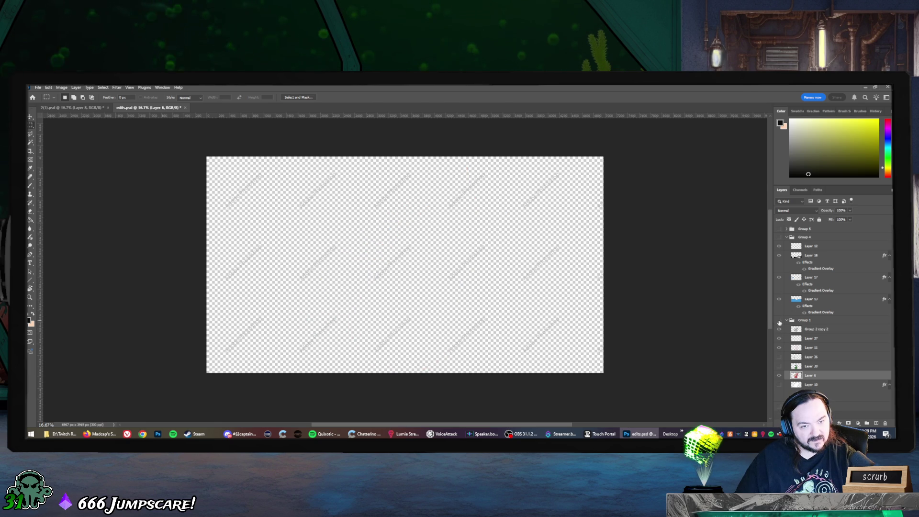
left_click(780, 321)
left_click(780, 330)
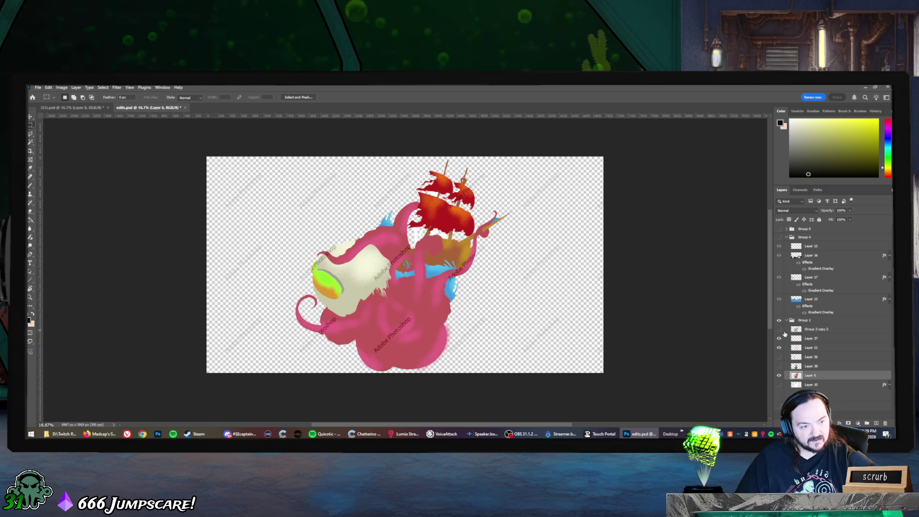
left_click(780, 330)
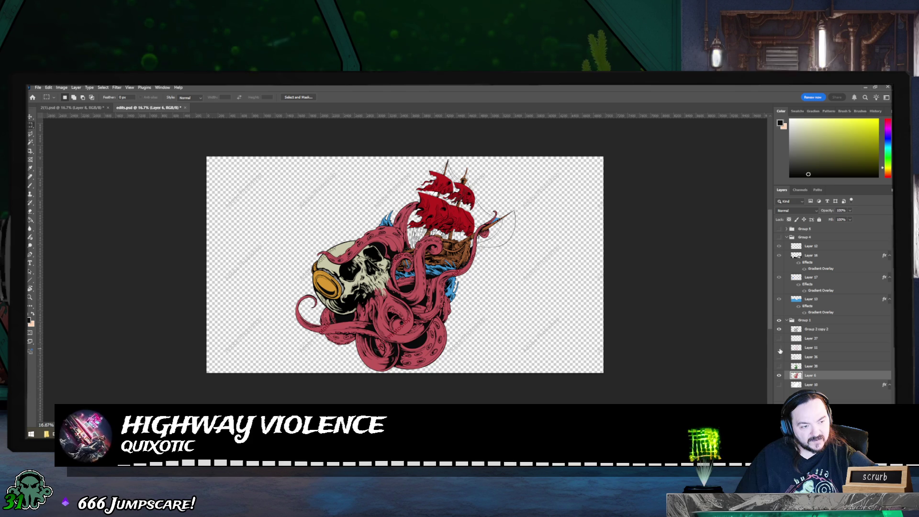
Hide Layer 11 and Layer 6 so only the black line art remains.
left_click(779, 347)
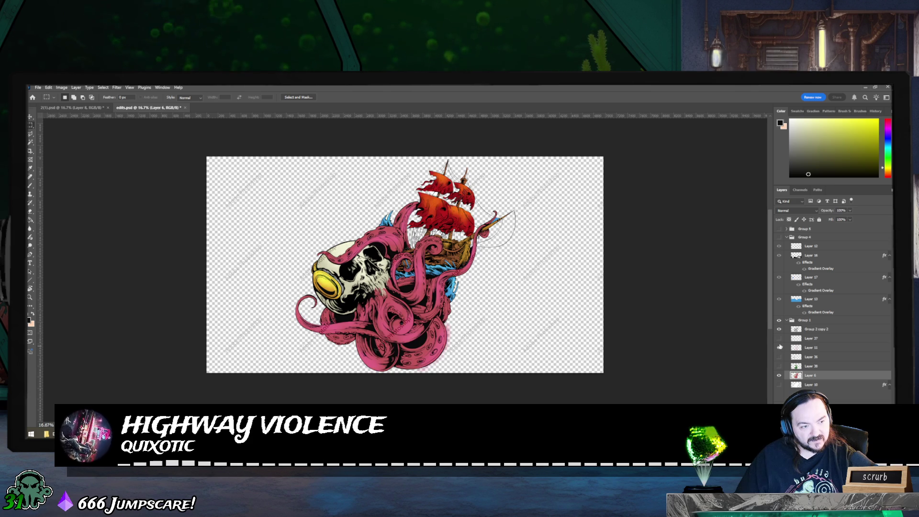
left_click(780, 375)
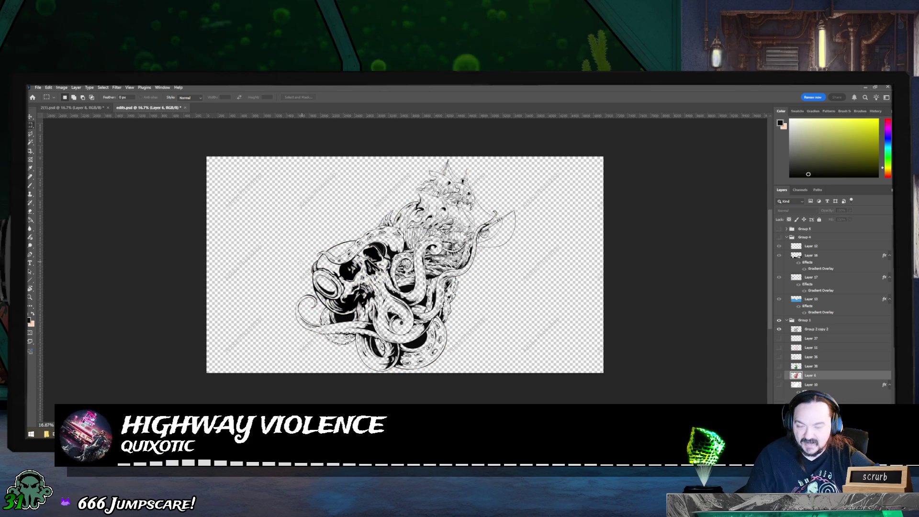
scroll(418, 264, "left", 2)
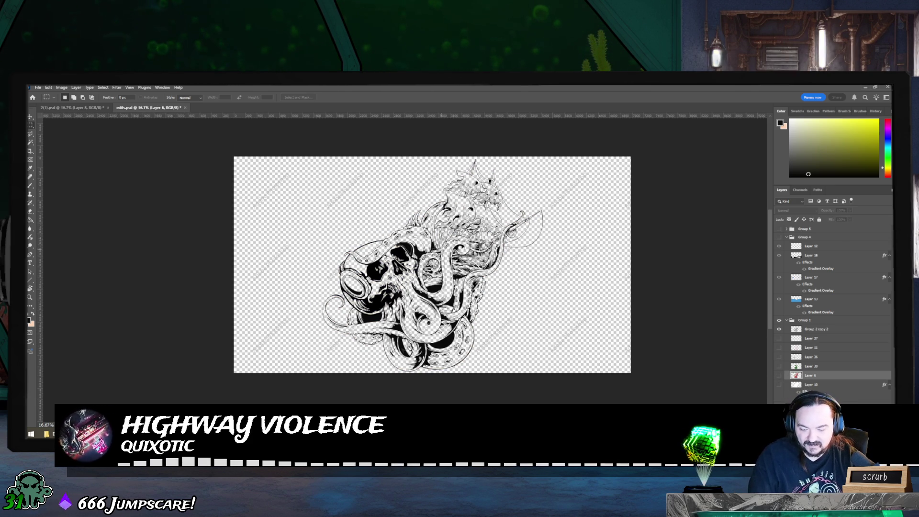
Zoom and pan around the canvas to inspect the kraken and ship line art.
scroll(447, 244, "up", 3)
scroll(447, 244, "up", 3)
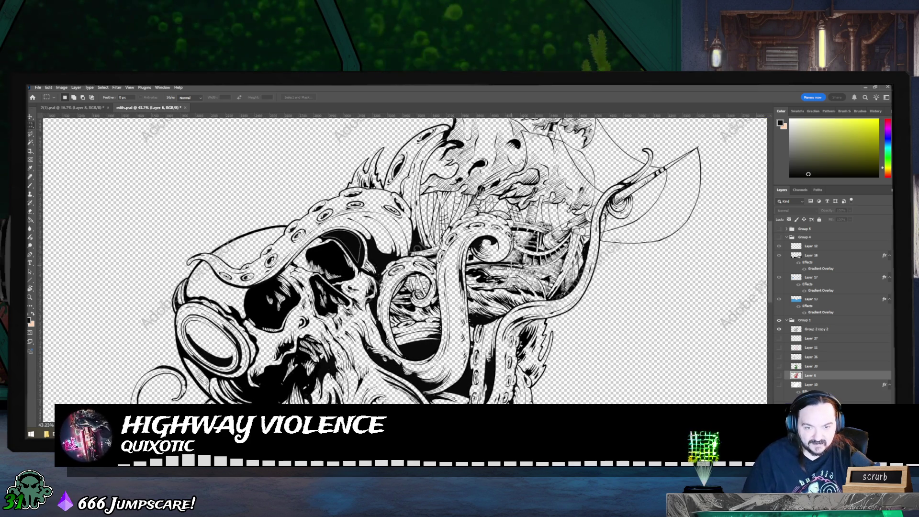
scroll(405, 261, "up", 2)
scroll(405, 261, "up", 1)
scroll(405, 261, "up", 1)
scroll(406, 261, "up", 2)
scroll(405, 261, "down", 2)
scroll(405, 261, "down", 2)
scroll(405, 261, "down", 2)
scroll(405, 261, "down", 2)
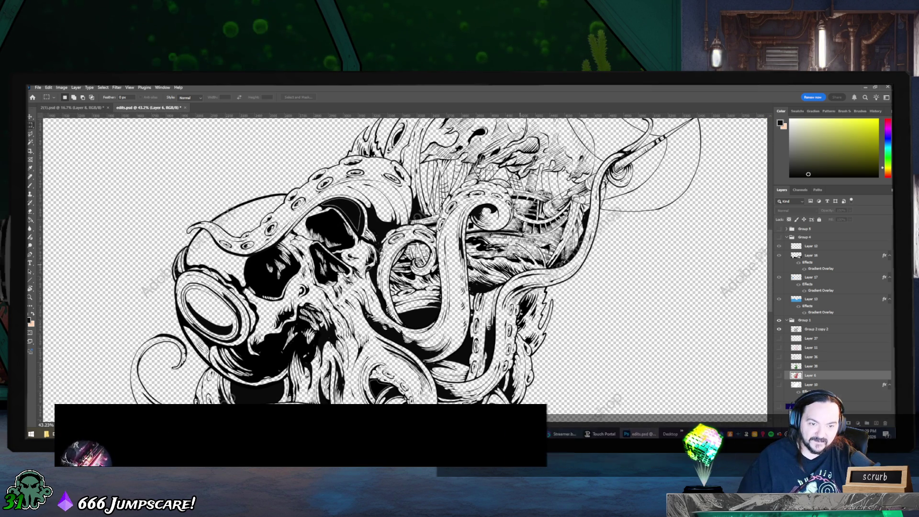
scroll(405, 261, "up", 2)
scroll(405, 261, "up", 2)
scroll(405, 261, "up", 2)
scroll(405, 261, "up", 5)
scroll(405, 261, "up", 1)
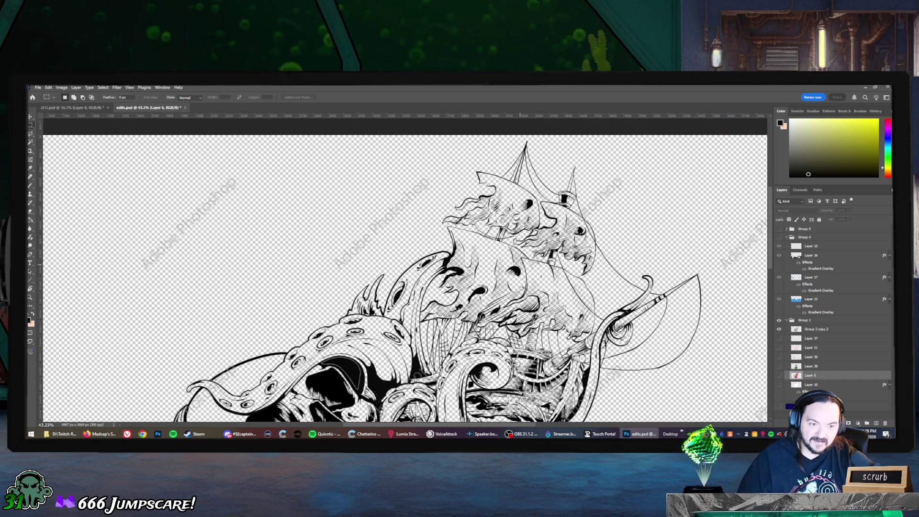
scroll(405, 261, "down", 2)
scroll(405, 261, "down", 2)
scroll(405, 261, "down", 2)
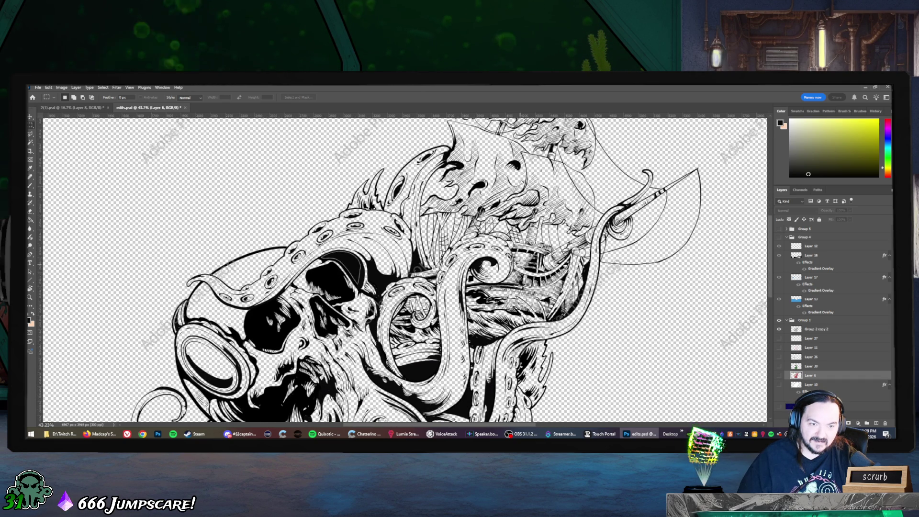
scroll(405, 269, "left", 2)
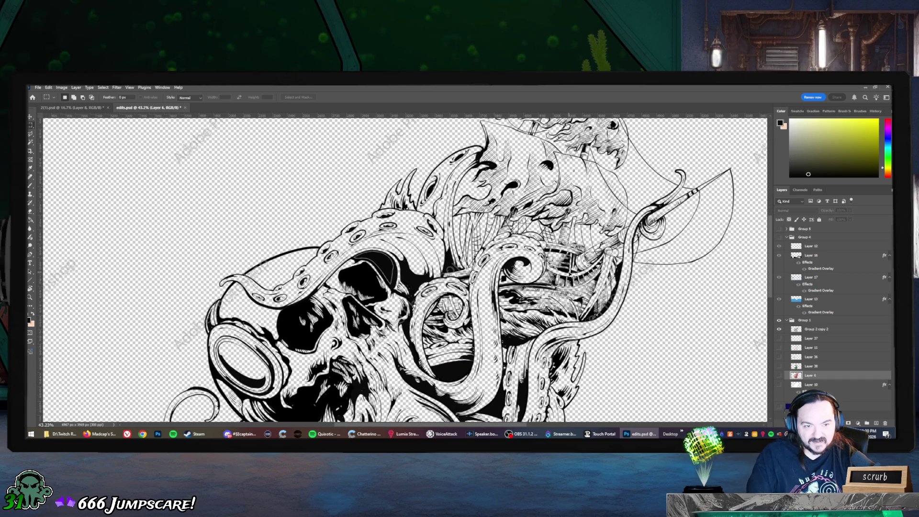
scroll(565, 267, "right", 5)
scroll(565, 267, "up", 1)
scroll(415, 272, "up", 3)
scroll(415, 272, "up", 3)
scroll(414, 272, "down", 2)
scroll(415, 272, "down", 2)
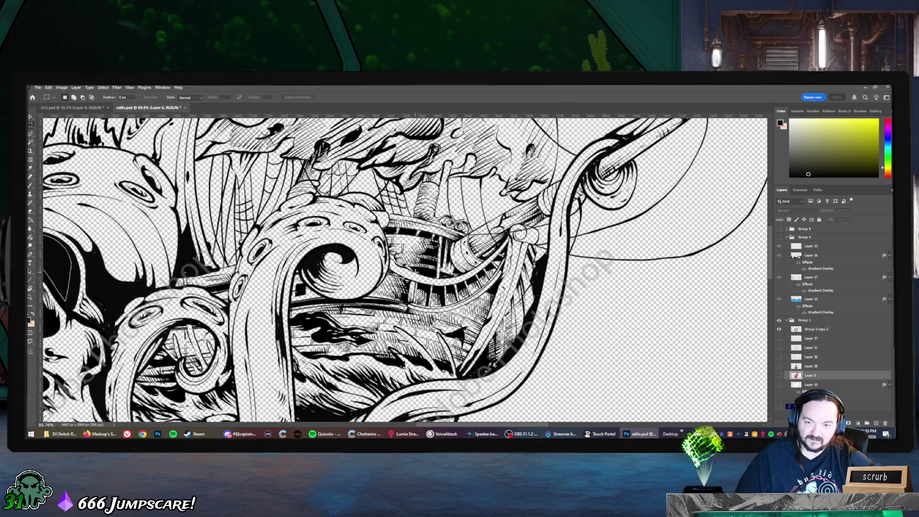
scroll(403, 270, "down", 1)
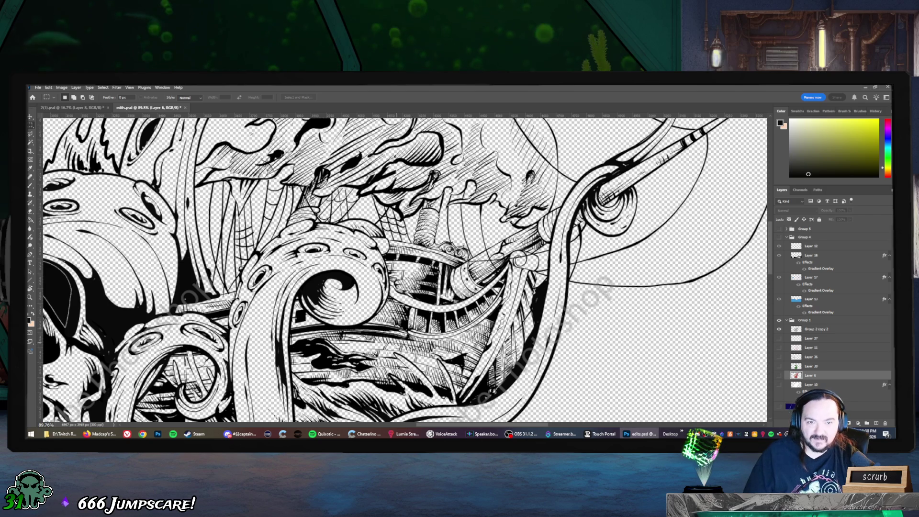
scroll(405, 269, "up", 2)
scroll(405, 269, "up", 2)
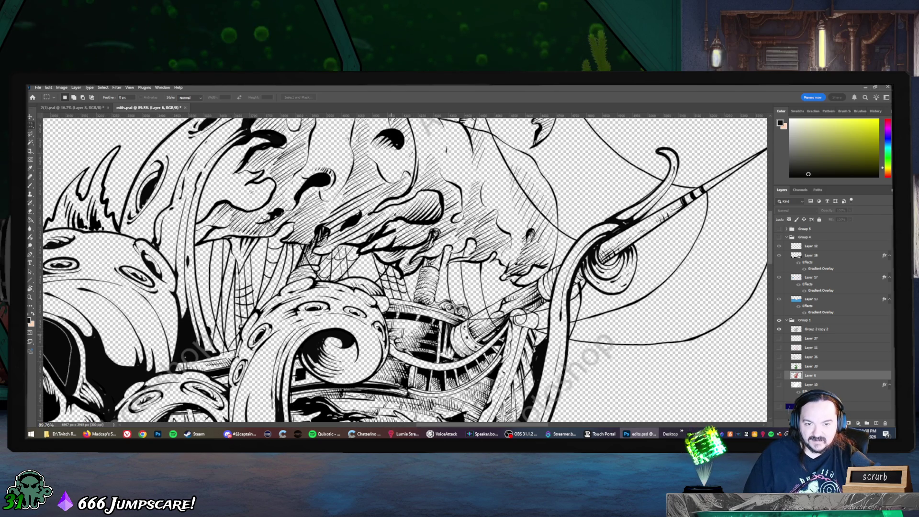
scroll(405, 269, "up", 2)
scroll(405, 269, "up", 1)
scroll(405, 269, "up", 1)
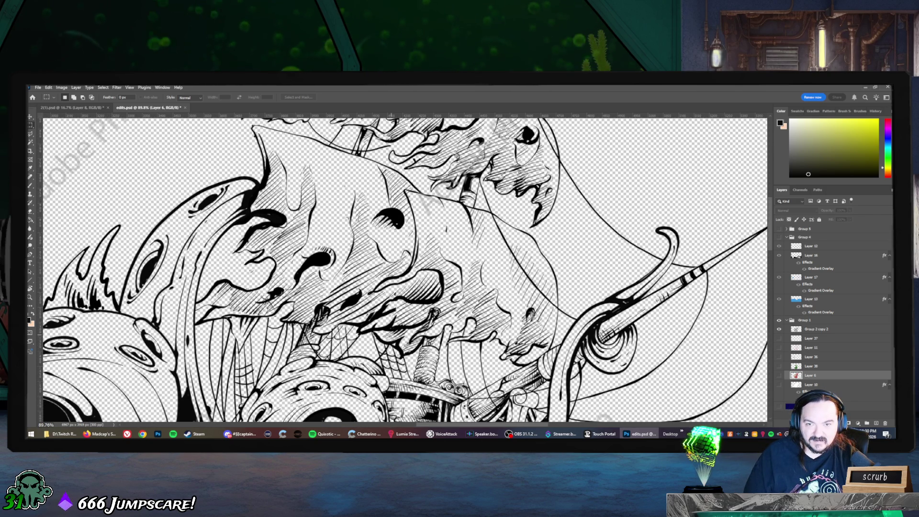
scroll(405, 269, "up", 2)
scroll(406, 269, "up", 2)
scroll(405, 269, "up", 1)
scroll(405, 269, "up", 1)
scroll(405, 269, "up", 2)
scroll(405, 269, "up", 2)
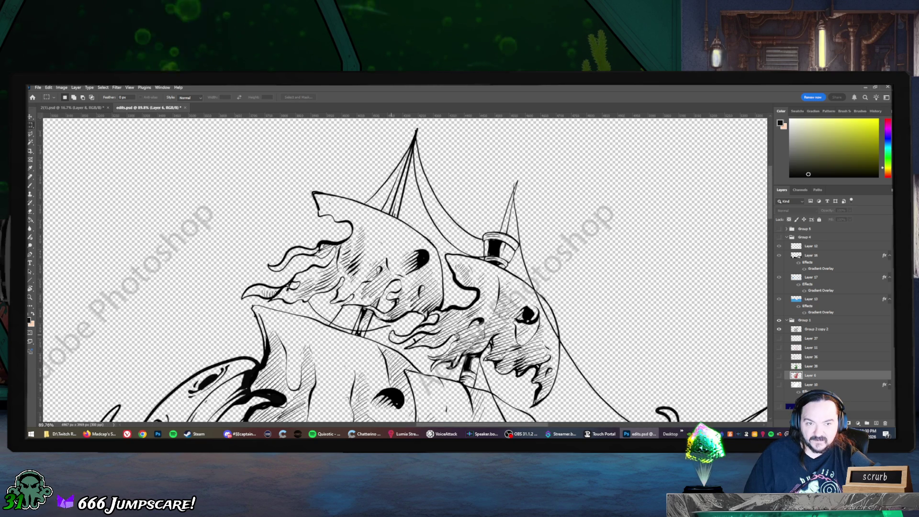
scroll(406, 269, "down", 1)
scroll(406, 269, "down", 2)
scroll(406, 270, "down", 2)
scroll(405, 269, "down", 1)
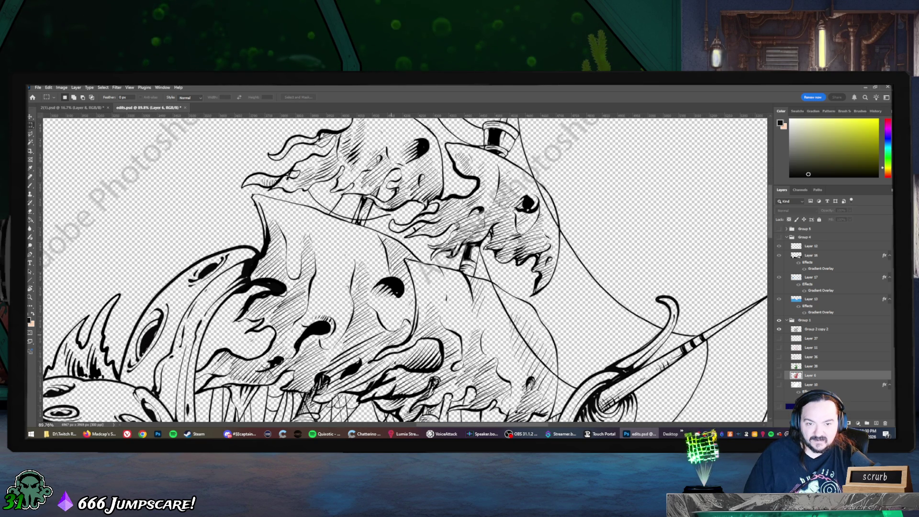
scroll(405, 269, "down", 1)
scroll(406, 269, "down", 2)
scroll(405, 270, "down", 1)
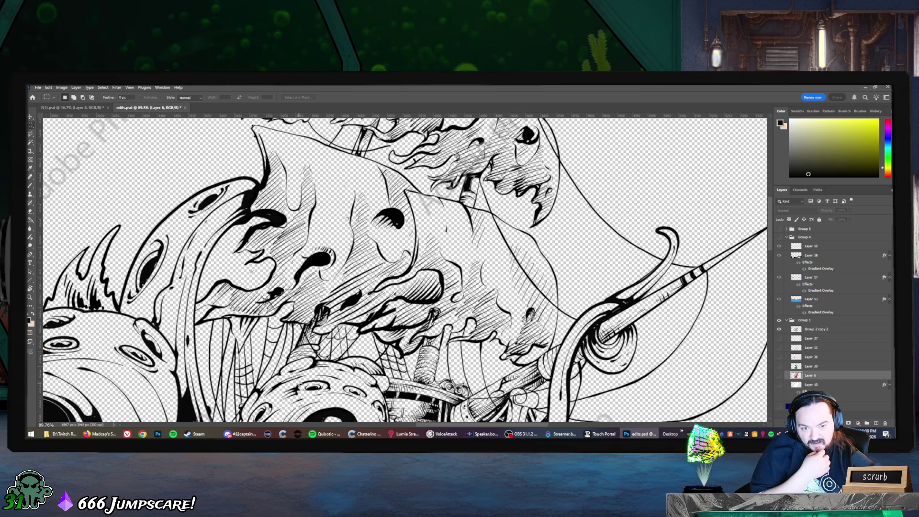
scroll(404, 269, "down", 2)
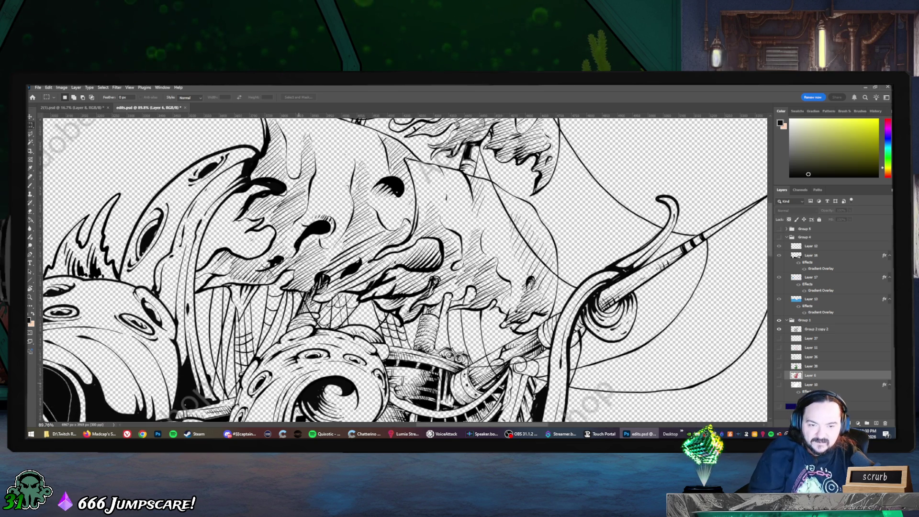
scroll(403, 269, "down", 3)
scroll(404, 269, "down", 2)
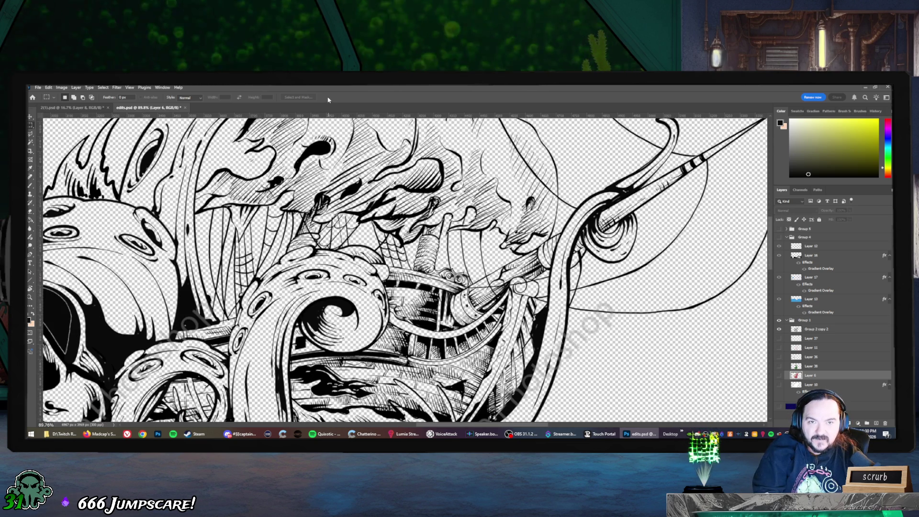
scroll(460, 232, "down", 1)
scroll(451, 232, "down", 1)
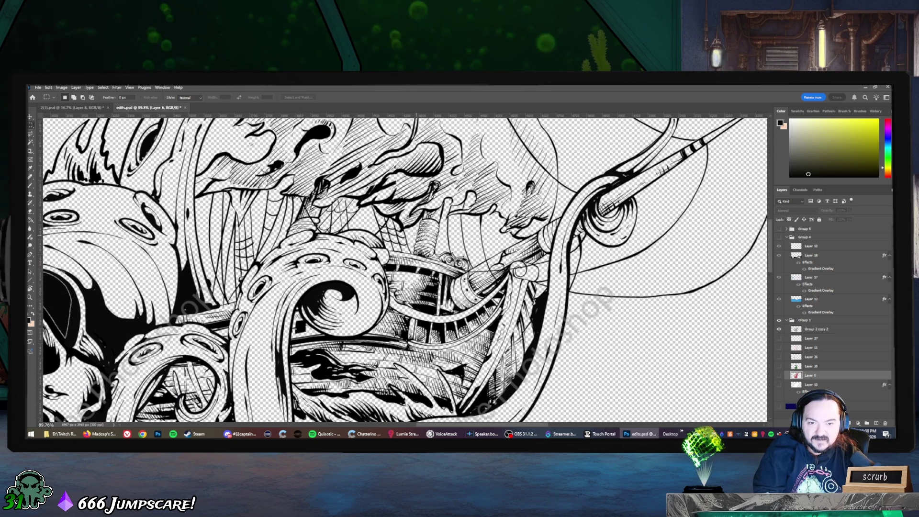
scroll(436, 233, "down", 1)
scroll(416, 235, "down", 1)
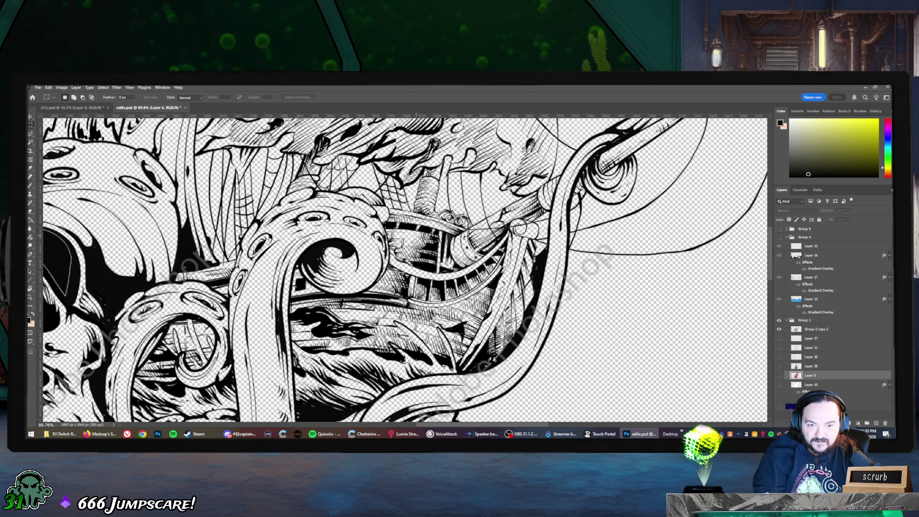
scroll(411, 256, "left", 3)
scroll(411, 257, "left", 3)
scroll(411, 257, "left", 3)
scroll(411, 256, "left", 3)
scroll(411, 256, "left", 3)
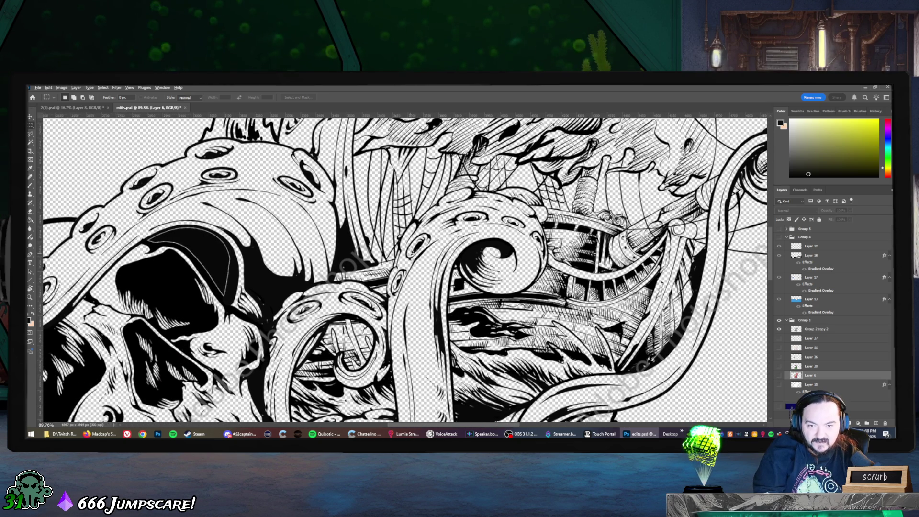
scroll(411, 256, "down", 2)
scroll(411, 256, "down", 2)
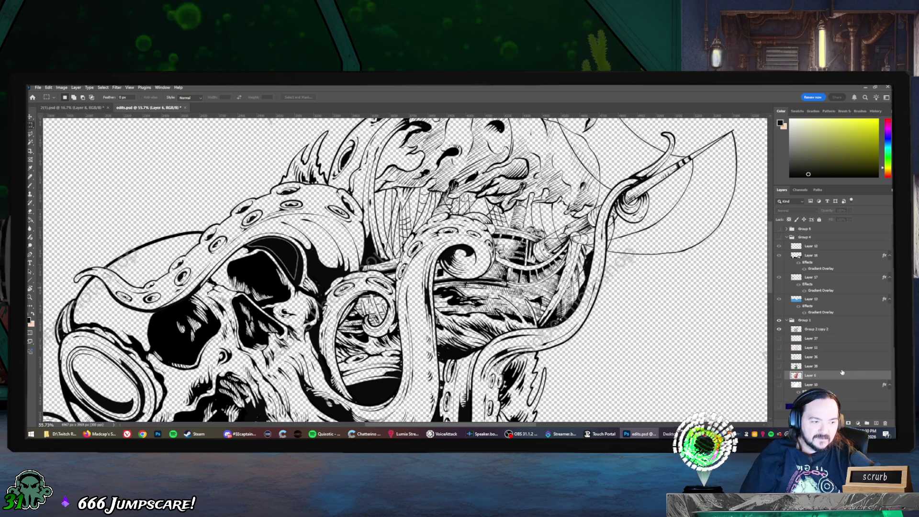
scroll(840, 373, "up", 3)
scroll(843, 373, "up", 3)
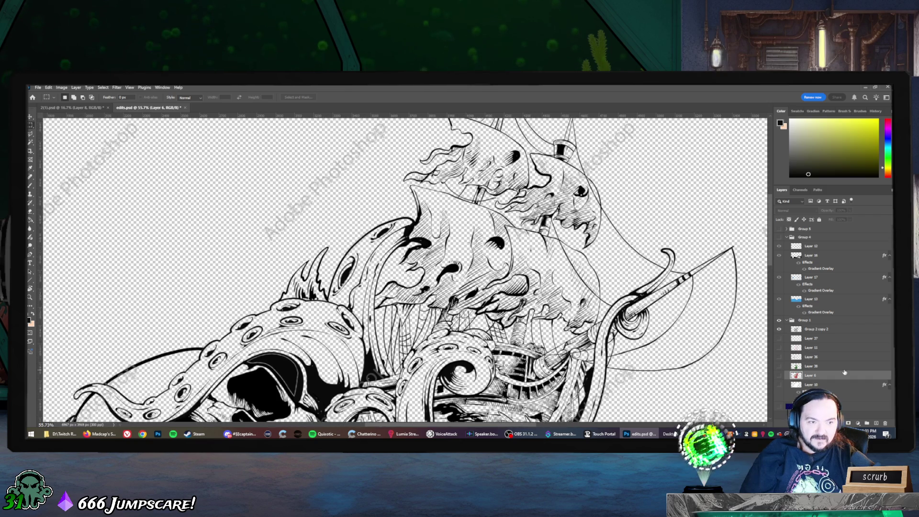
scroll(845, 372, "up", 1)
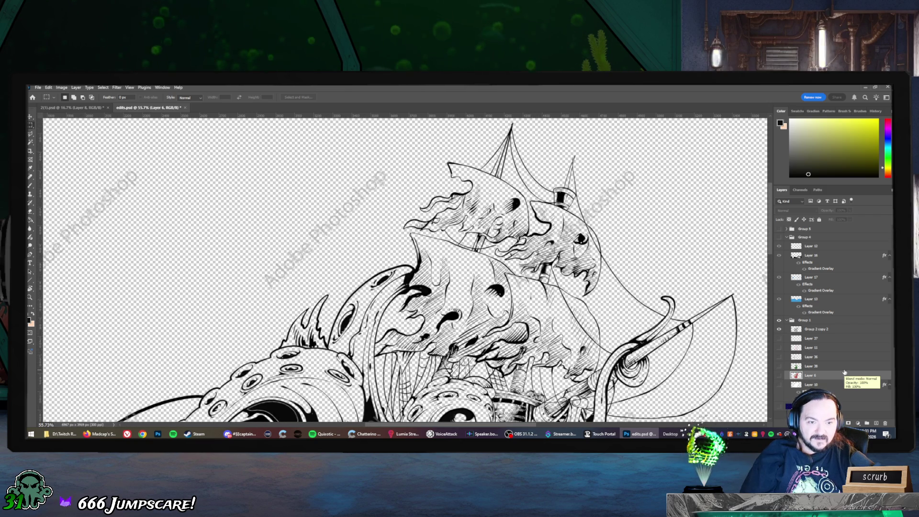
scroll(845, 373, "down", 2)
scroll(845, 373, "down", 2)
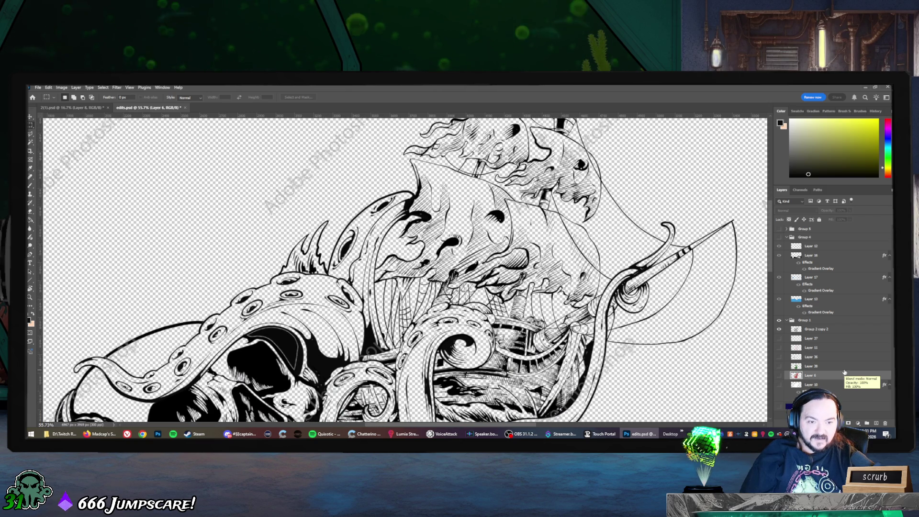
scroll(845, 372, "down", 2)
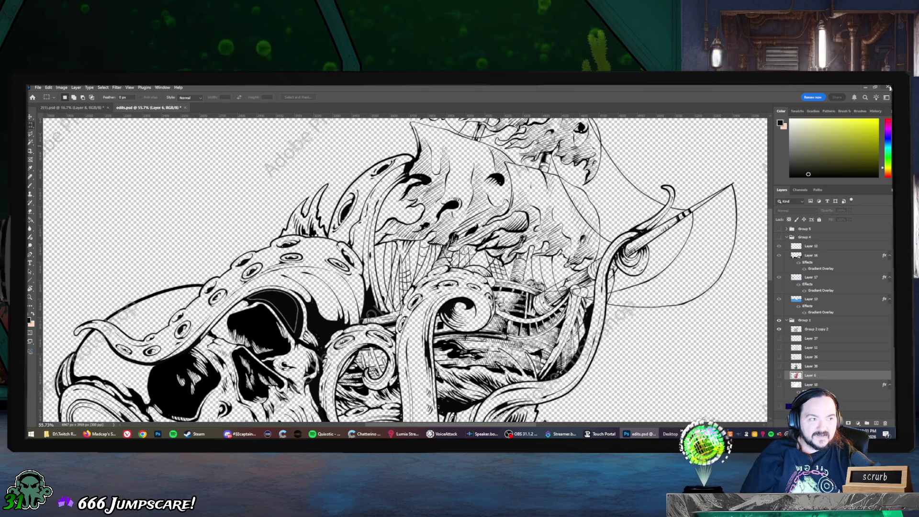
Close Photoshop and select edits.psd in the project folder.
left_click(889, 87)
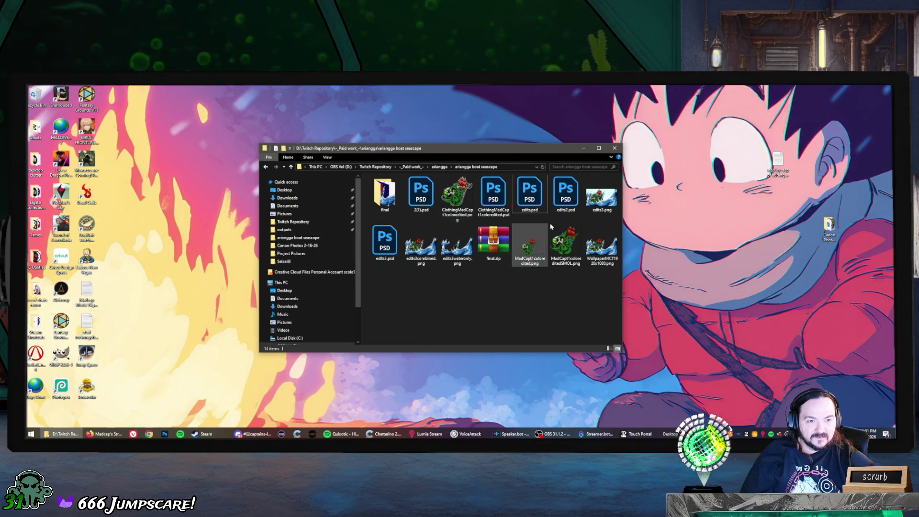
left_click(566, 194)
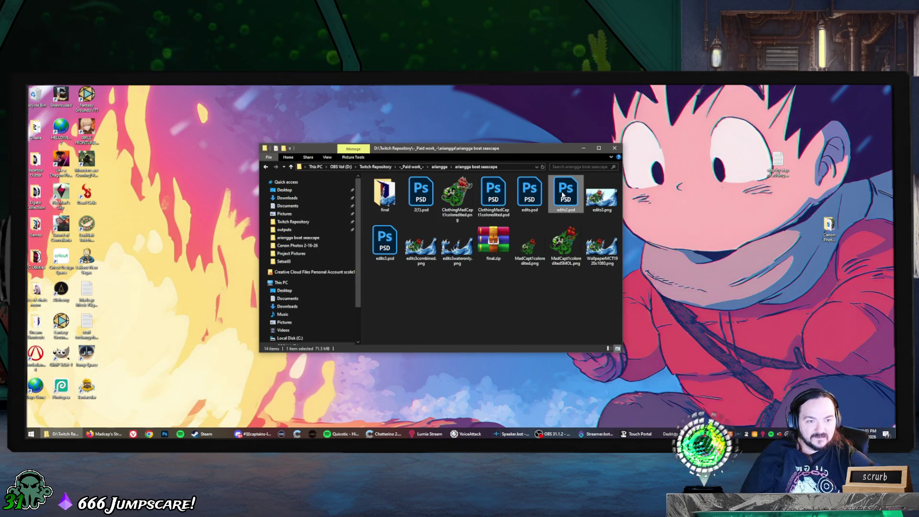
left_click(535, 200)
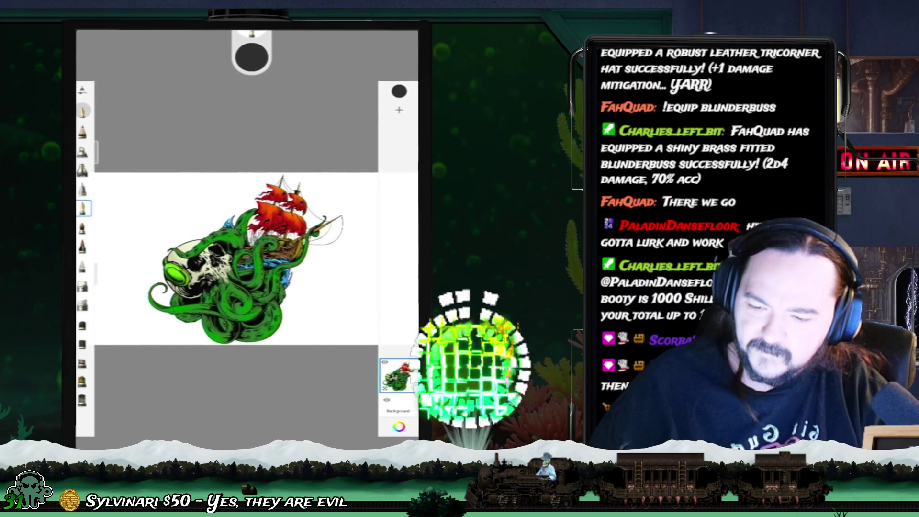
Zoom in and drop the MadCapt1coloredited layer's opacity to about 11.
scroll(311, 259, "up", 5)
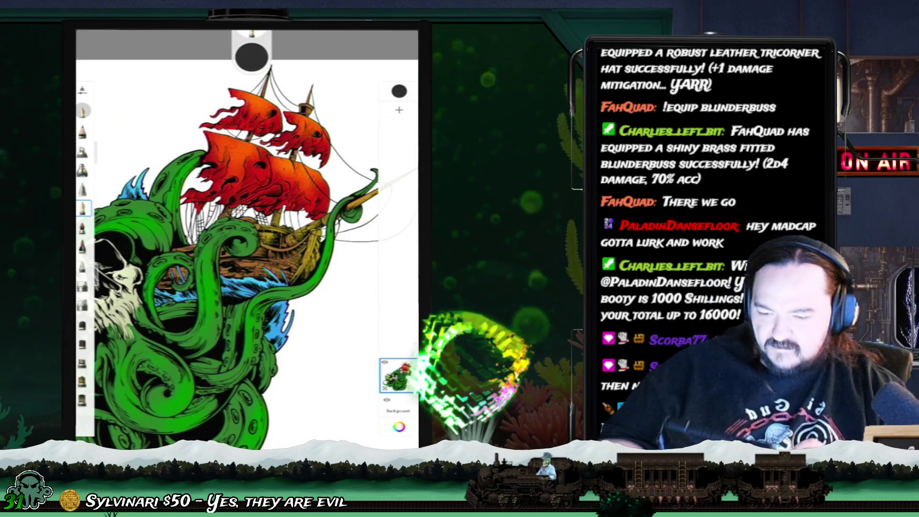
left_click(398, 375)
left_click_drag(368, 252, 267, 253)
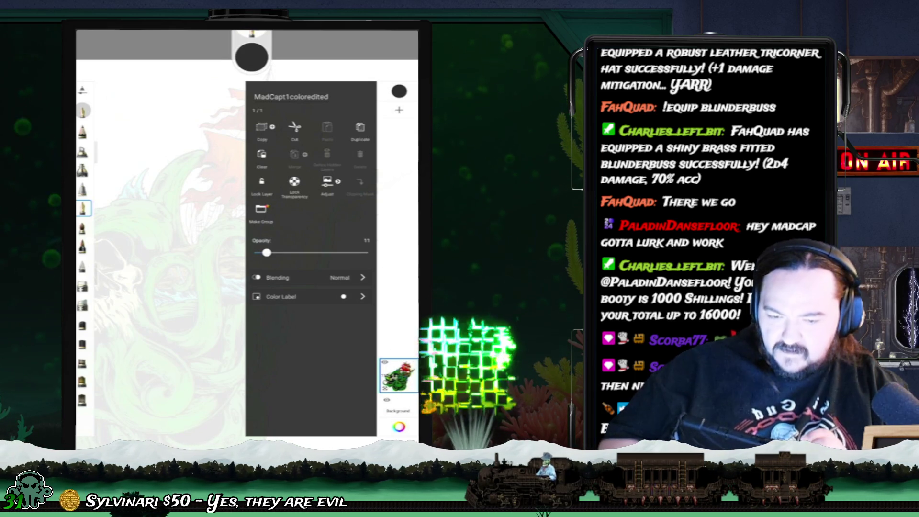
Add a blank layer above the faded artwork, check the pen settings, and draw a test stroke.
left_click(399, 109)
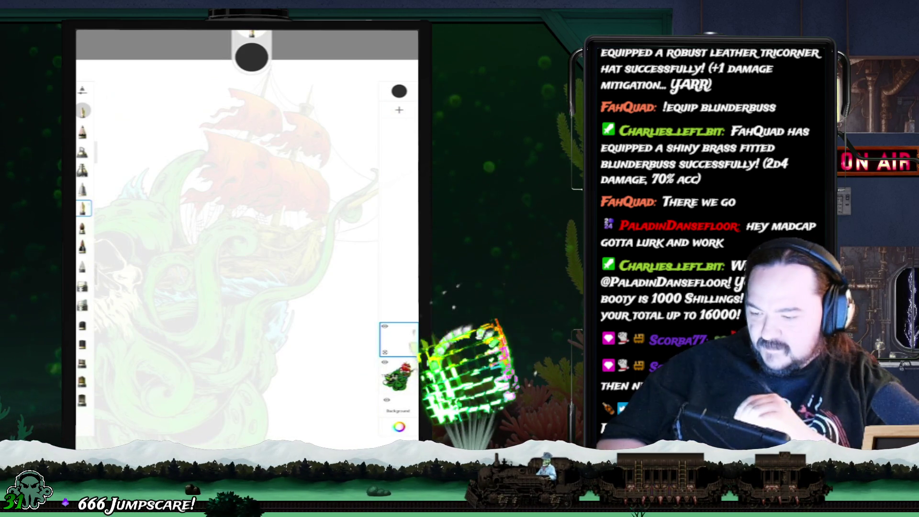
left_click(83, 208)
left_click(83, 208)
mouse_move(244, 148)
left_mouse_down()
mouse_move(249, 177)
mouse_move(328, 189)
left_mouse_up()
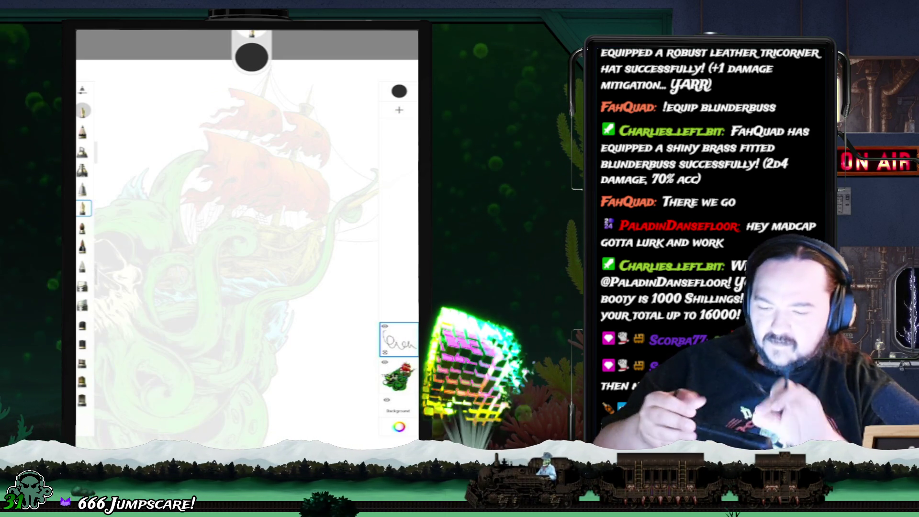
scroll(246, 235, "up", 5)
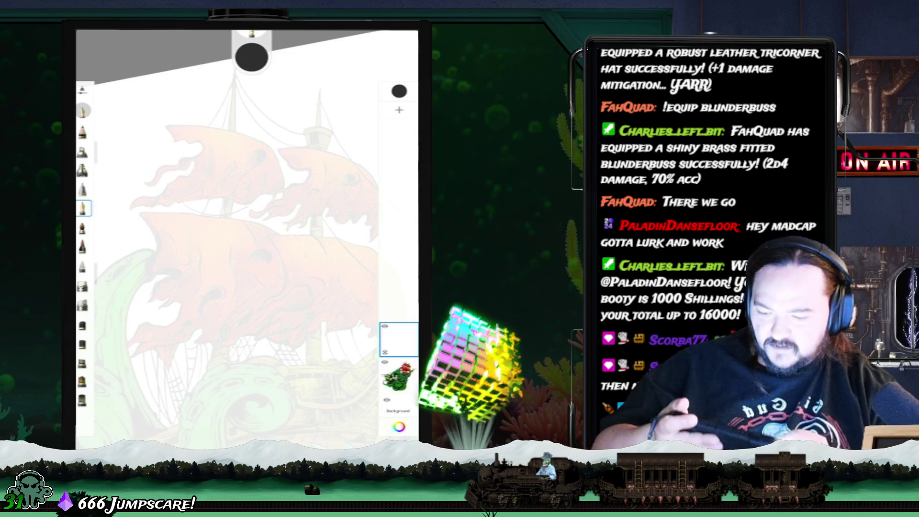
scroll(246, 234, "down", 5)
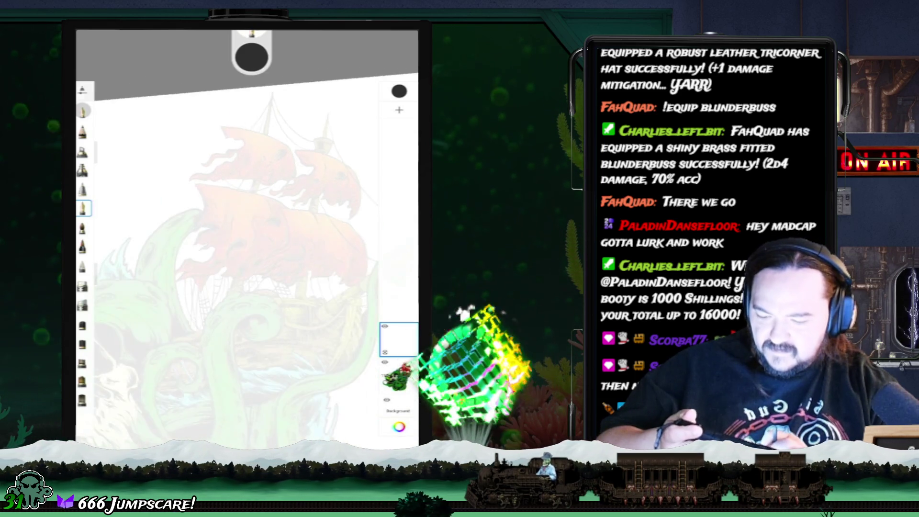
scroll(247, 235, "up", 3)
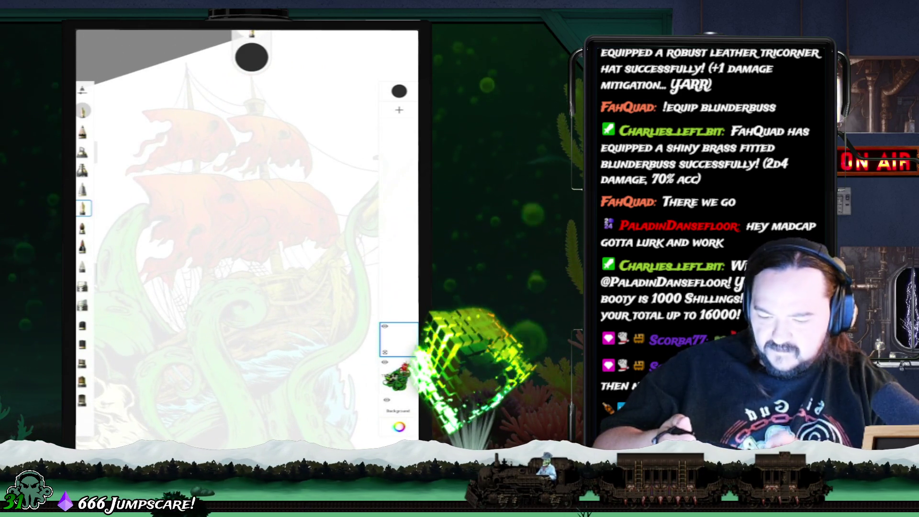
Set brush size to 8.8, try and undo a bowsprit line, then zoom in and redraw it.
scroll(247, 235, "up", 3)
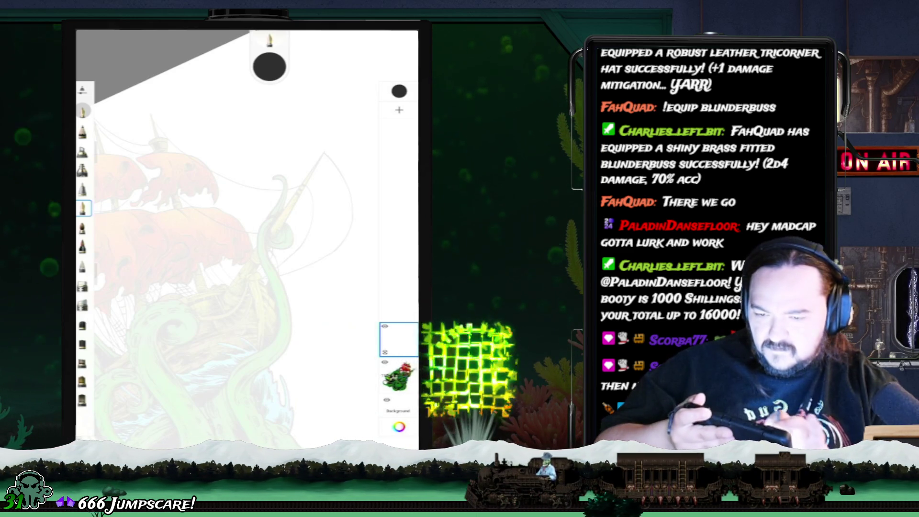
mouse_move(252, 56)
left_mouse_down()
mouse_move(161, 77)
mouse_move(94, 57)
left_mouse_up()
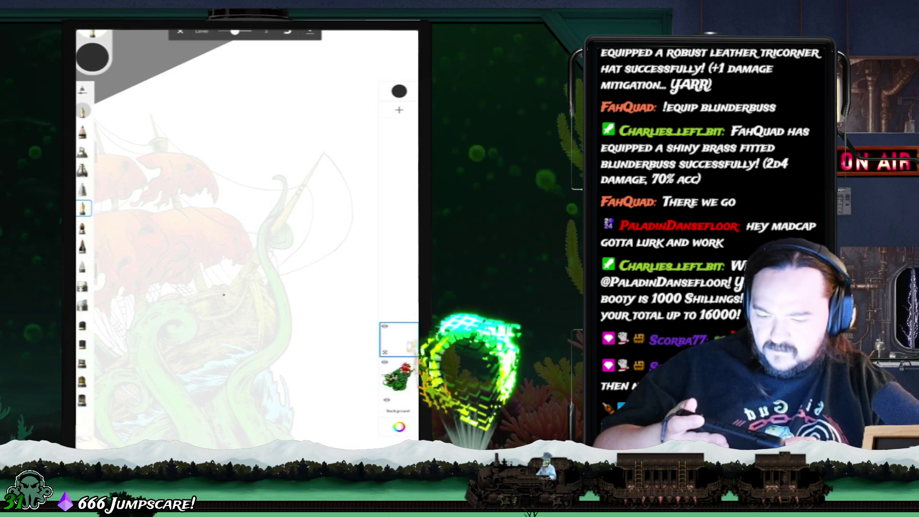
left_click_drag(276, 208, 223, 296)
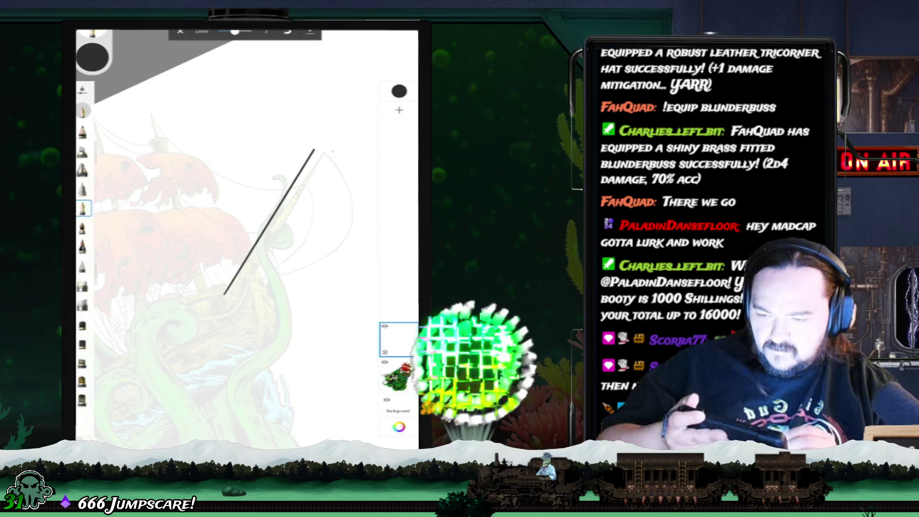
key("ctrl+z")
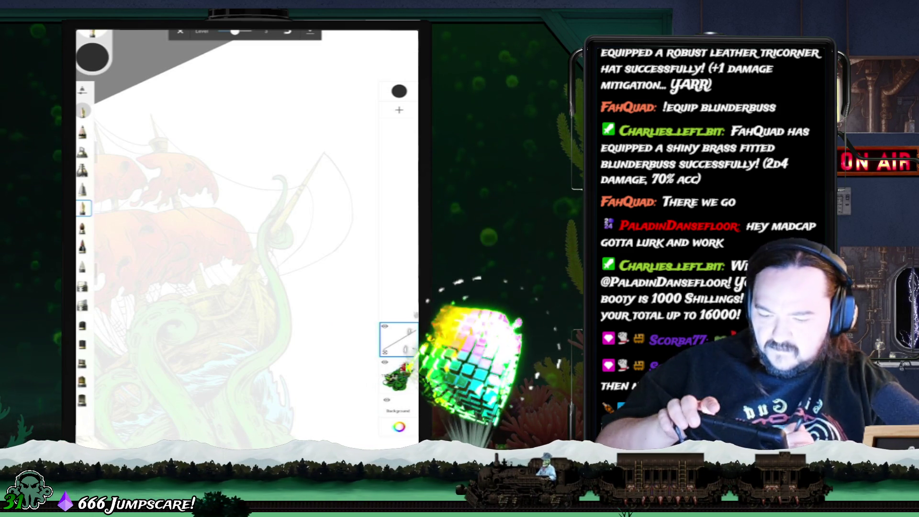
scroll(246, 239, "up", 5)
scroll(247, 240, "up", 2)
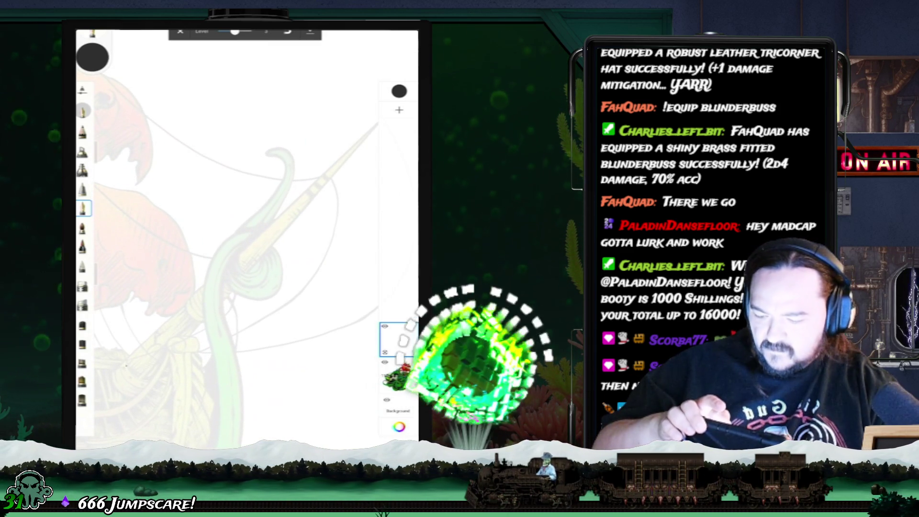
left_click_drag(114, 370, 374, 120)
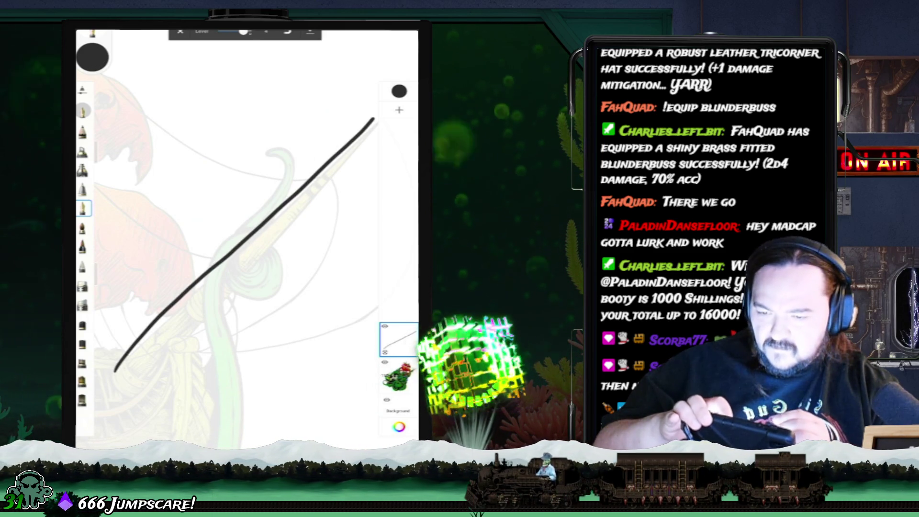
Redraw the bowsprit, tracing its lower edge and beginning its upper edge line.
key("ctrl+z")
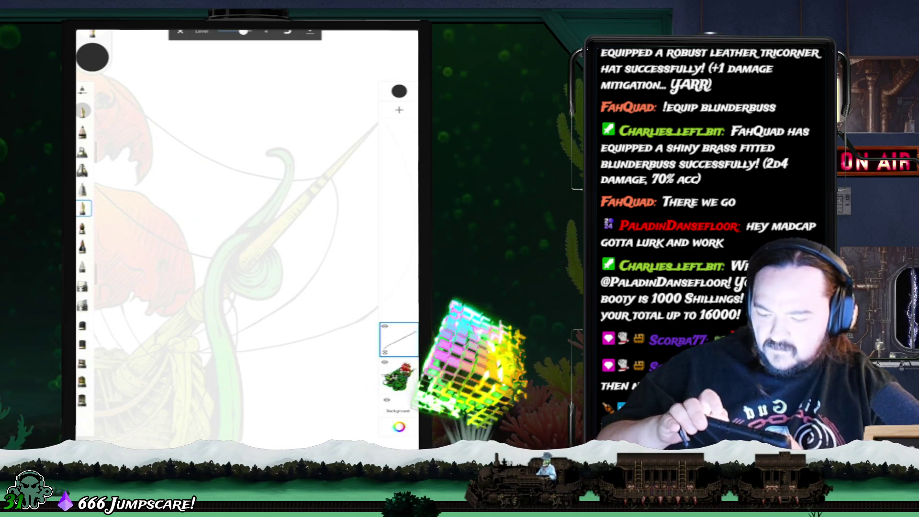
left_click_drag(160, 324, 376, 150)
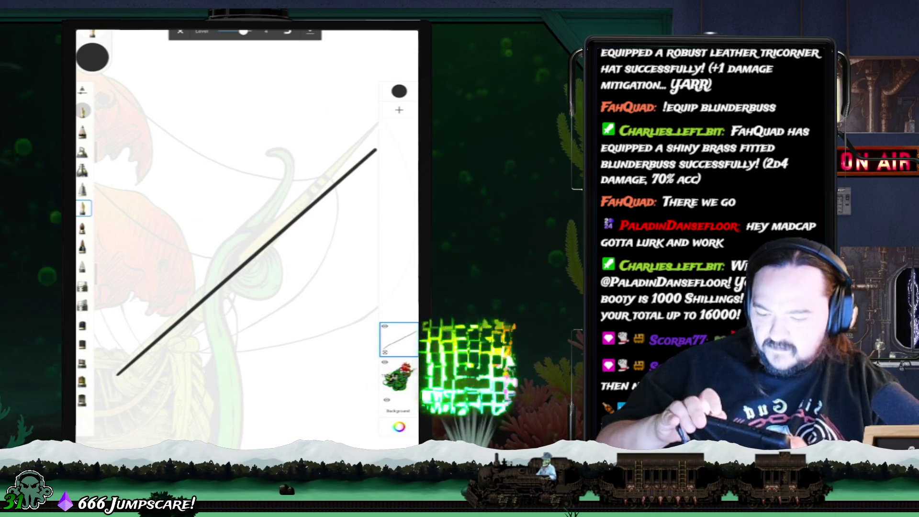
key("ctrl+z")
left_click_drag(196, 325, 362, 146)
left_click_drag(120, 366, 188, 300)
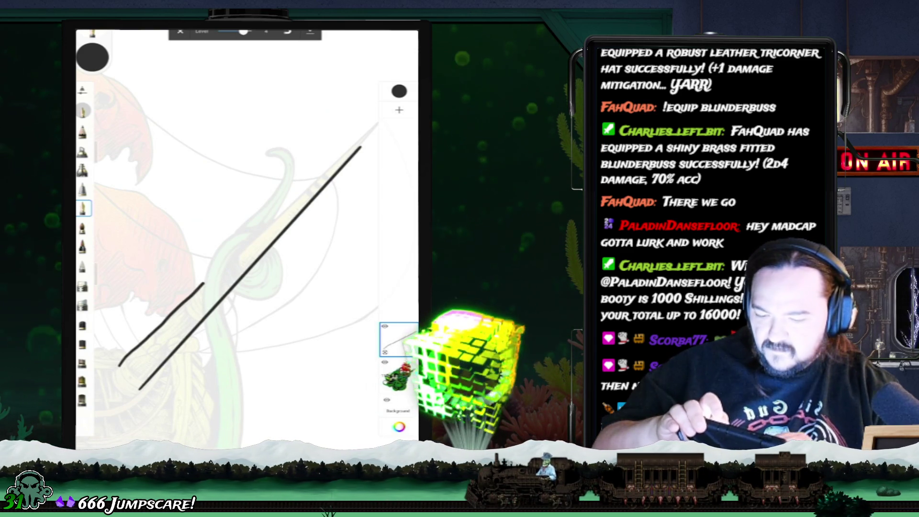
left_click_drag(302, 190, 361, 152)
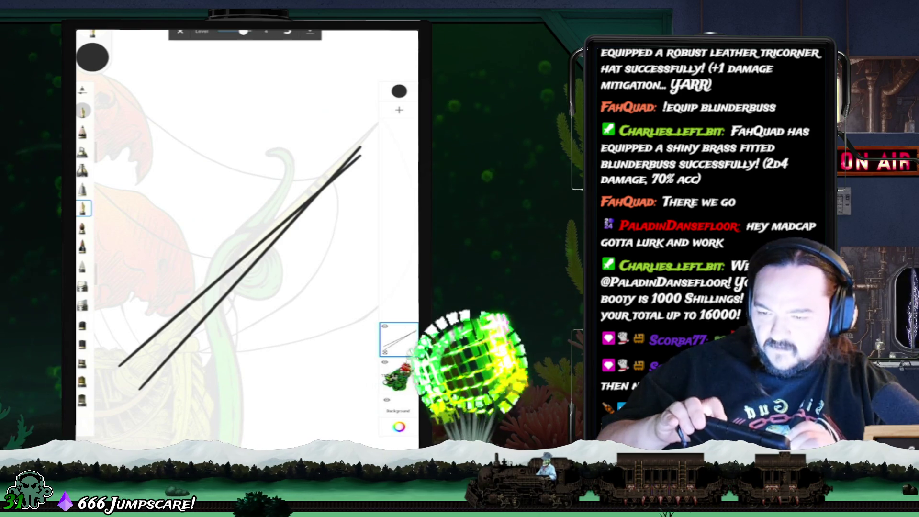
Repeatedly redraw the bowsprit's upper edge line, undoing each unsatisfactory attempt.
key("ctrl+z")
left_click_drag(359, 146, 103, 366)
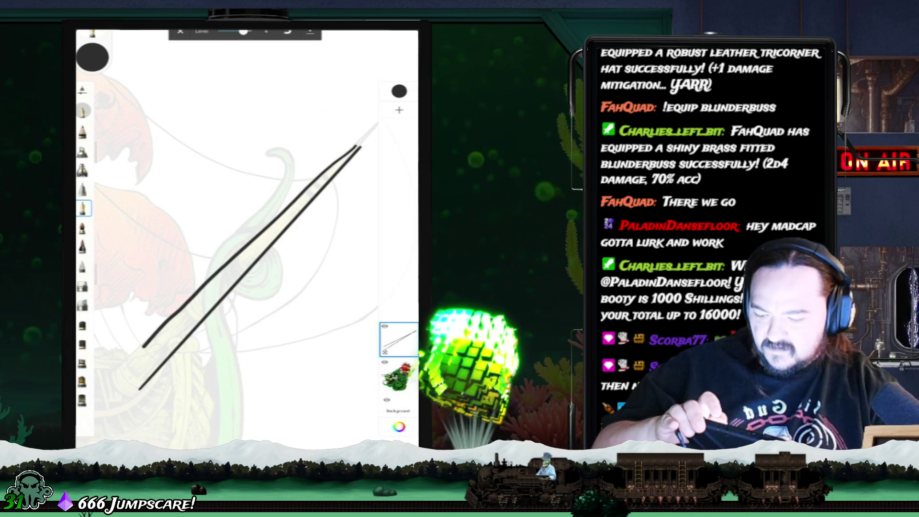
key("ctrl+z")
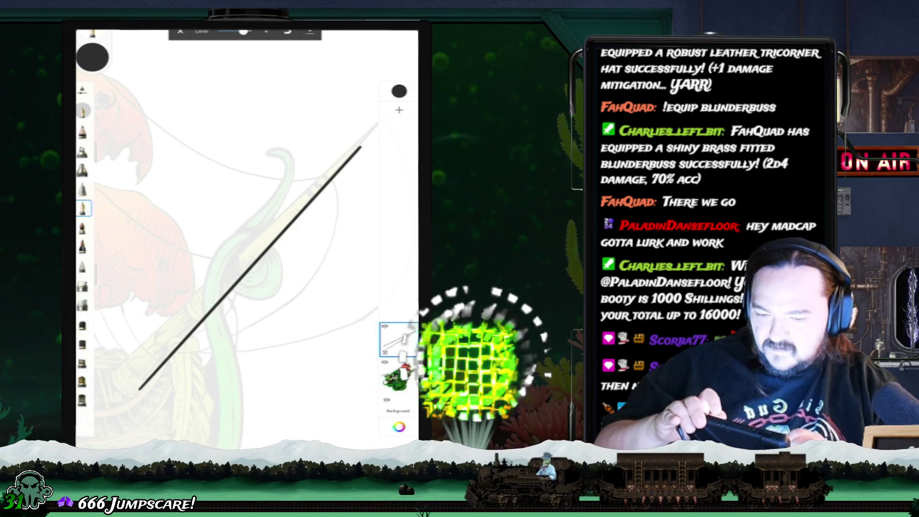
left_click_drag(331, 168, 103, 364)
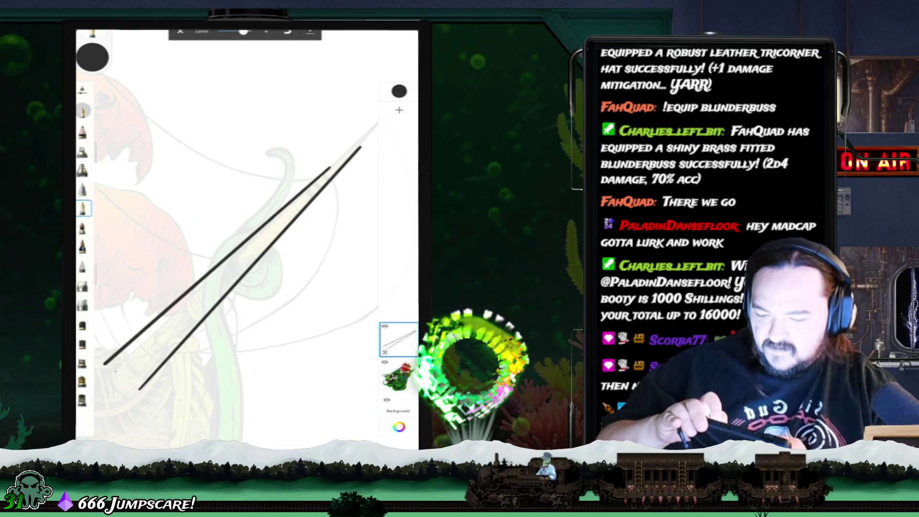
key("ctrl+z")
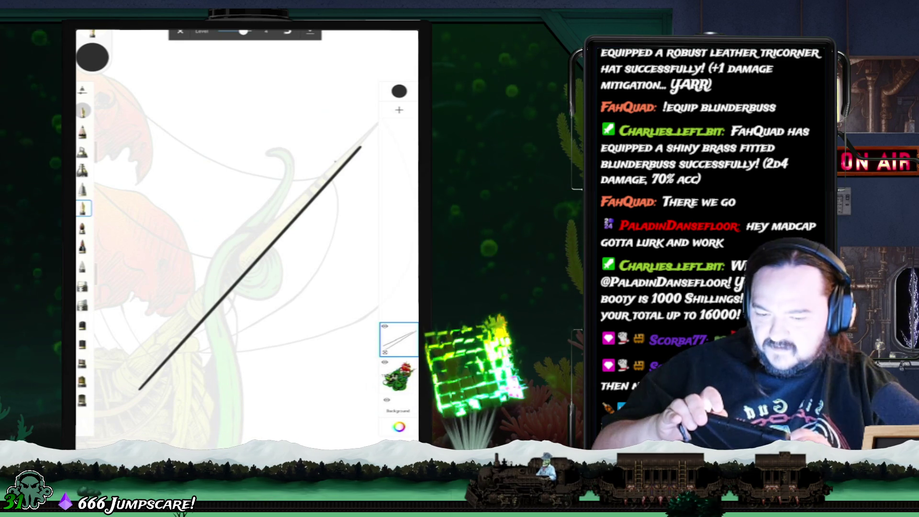
left_click_drag(352, 150, 103, 366)
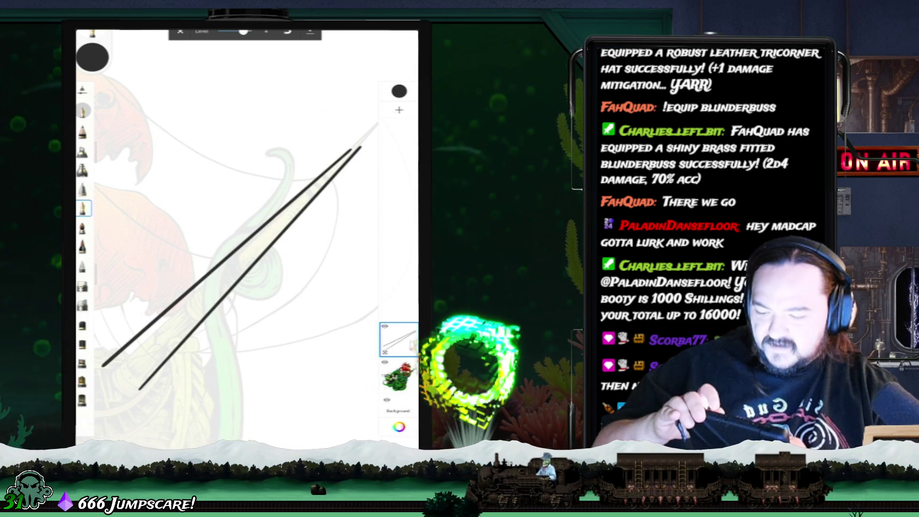
key("ctrl+z")
left_click_drag(352, 150, 102, 367)
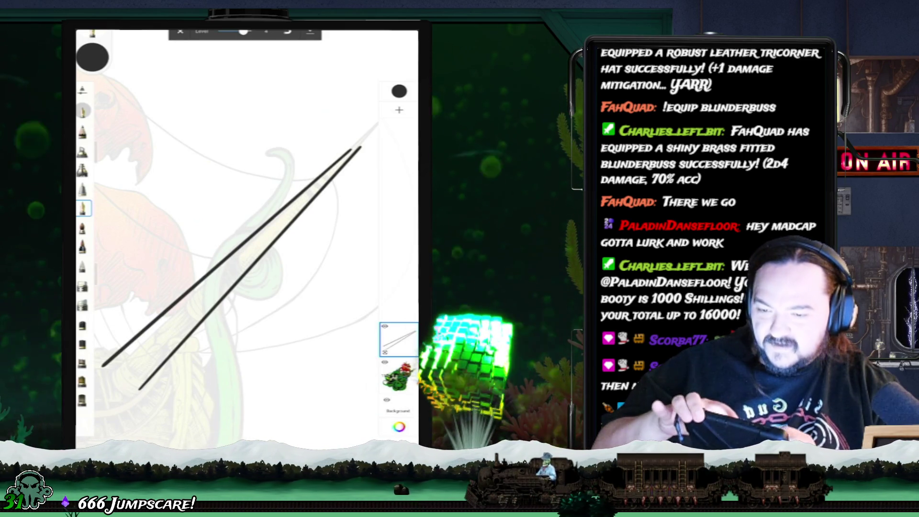
key("ctrl+z")
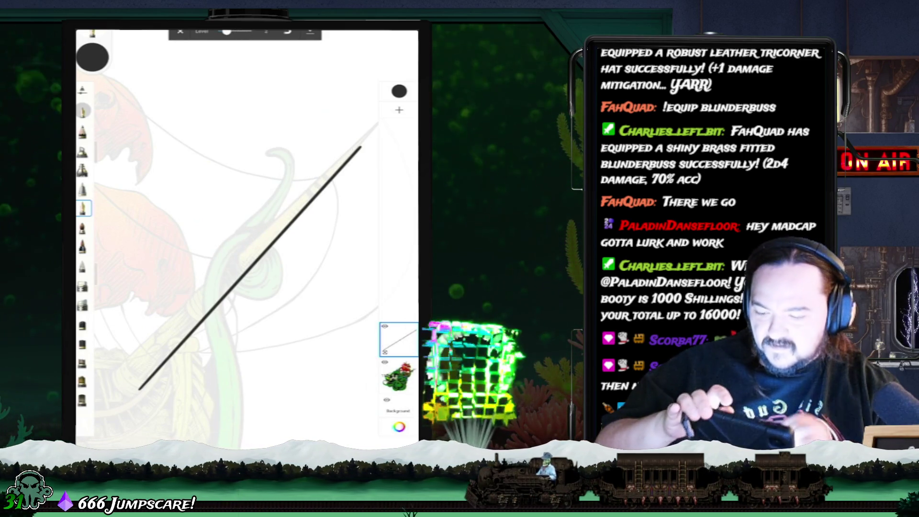
left_click_drag(115, 372, 313, 187)
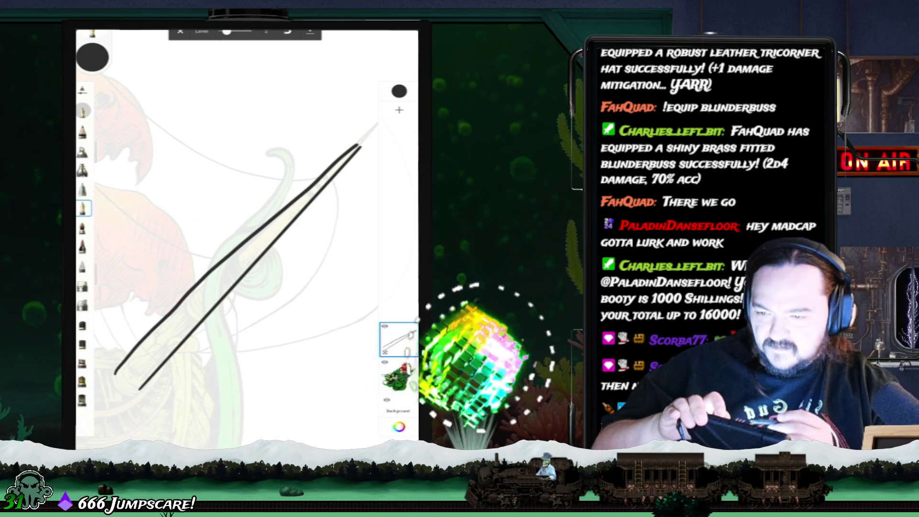
key("ctrl+z")
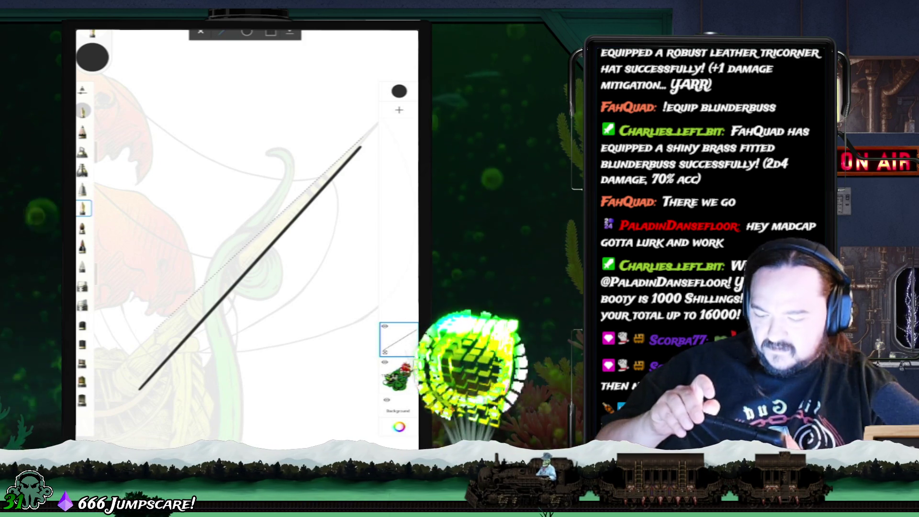
Try a parallel upper edge on the bowsprit, undo it, and draw a small curve at the bow.
left_click_drag(118, 368, 364, 137)
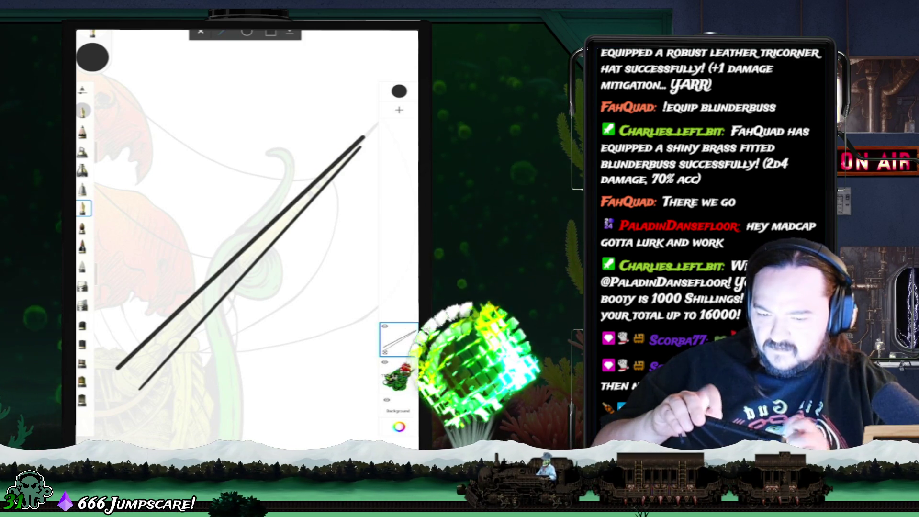
key("ctrl+z")
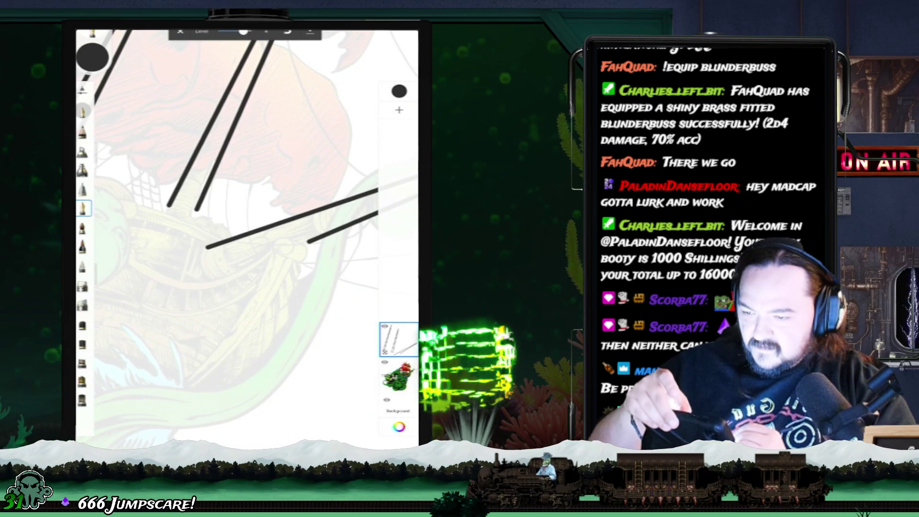
left_click_drag(223, 246, 242, 272)
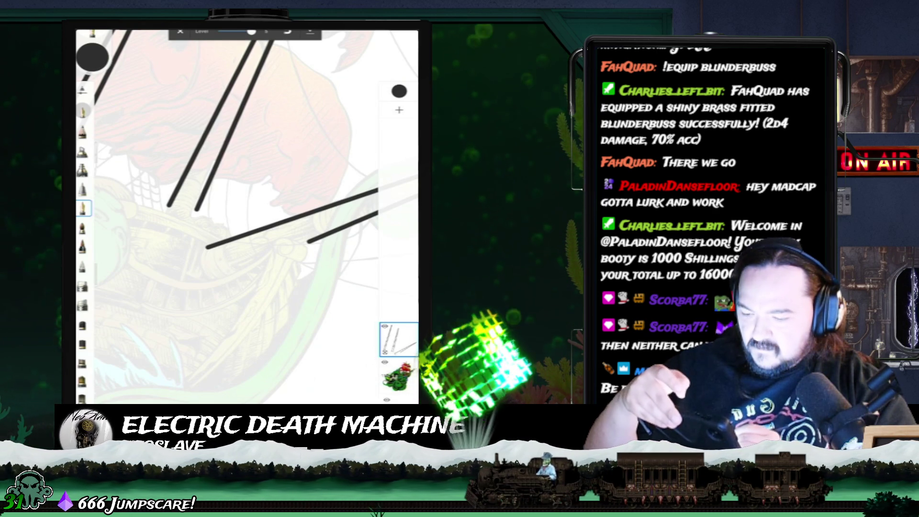
Try two brushes and draw three curved arcs where the bowsprit lines meet, redrawing the second.
left_click(82, 286)
left_click_drag(224, 246, 238, 268)
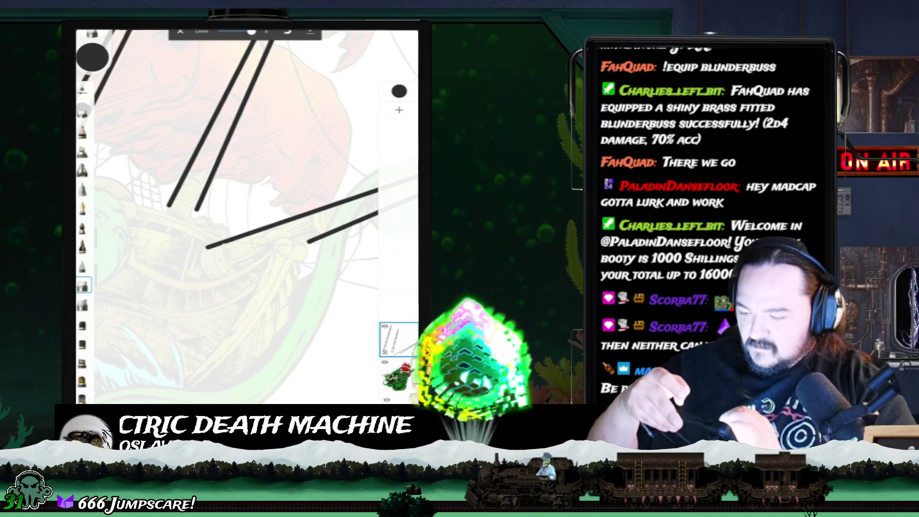
left_click(83, 208)
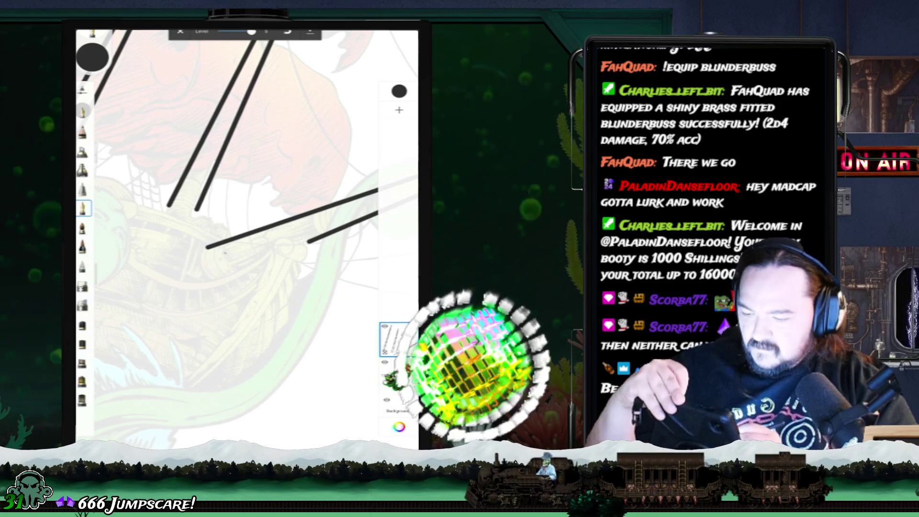
left_click_drag(221, 246, 229, 278)
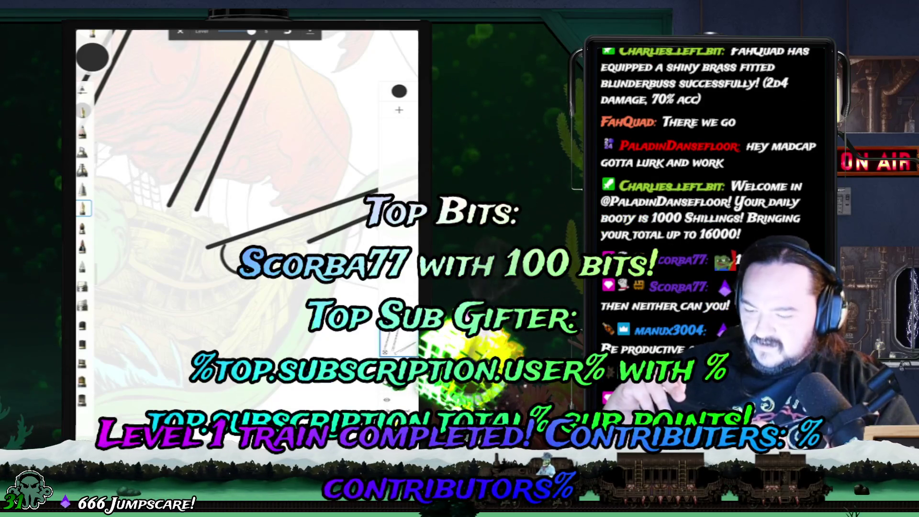
key("ctrl+z")
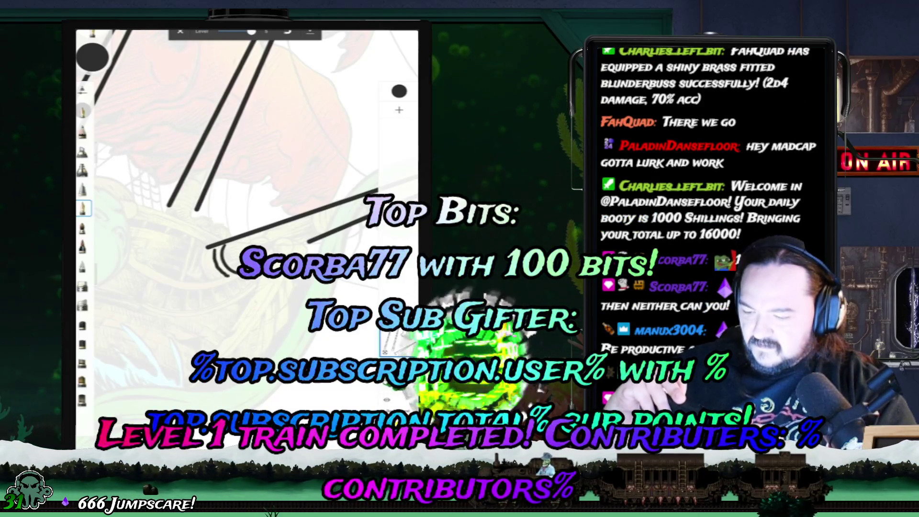
left_click_drag(220, 248, 229, 277)
key("ctrl+z")
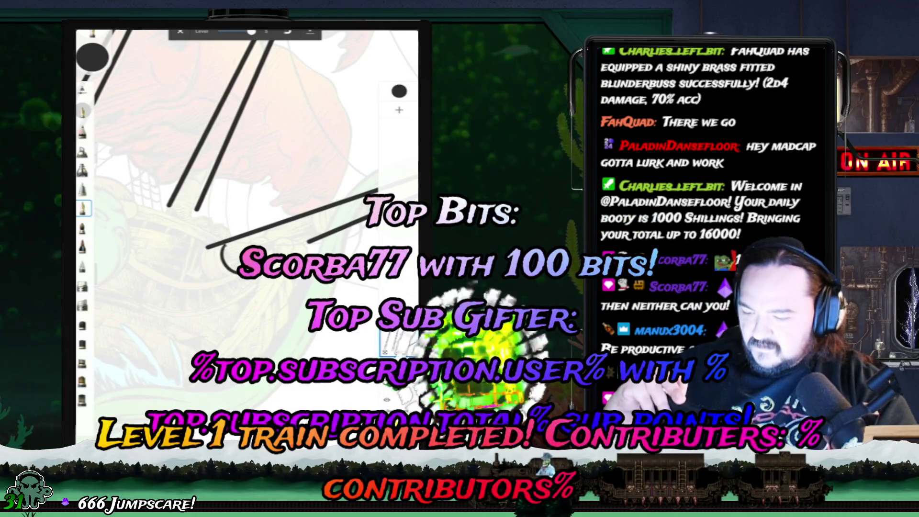
left_click_drag(221, 248, 228, 278)
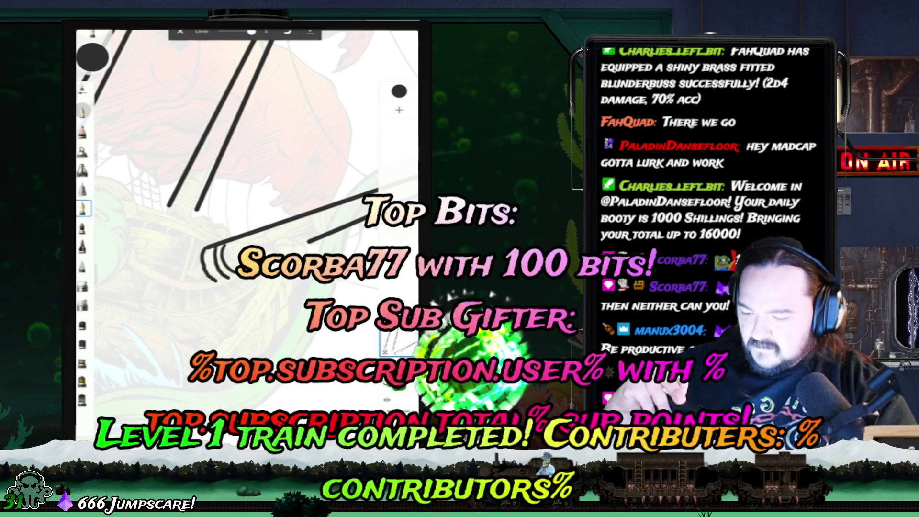
left_click_drag(225, 247, 239, 274)
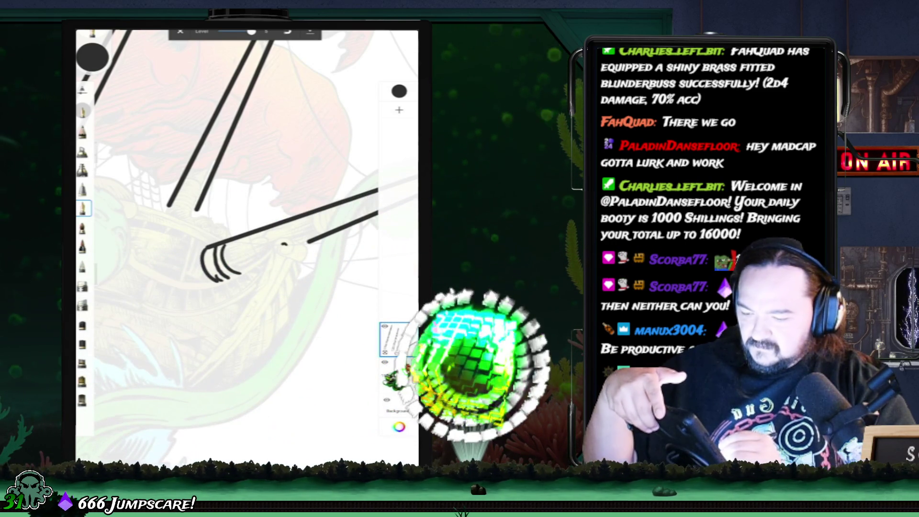
Draw a small curly spiral scroll at the bowsprit base, dropping a stray straight line.
left_click_drag(286, 246, 253, 289)
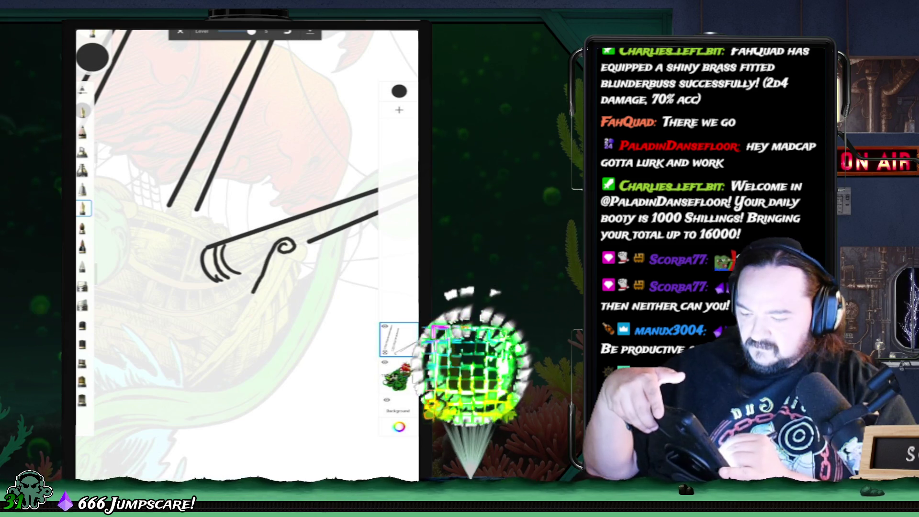
left_click_drag(254, 289, 186, 386)
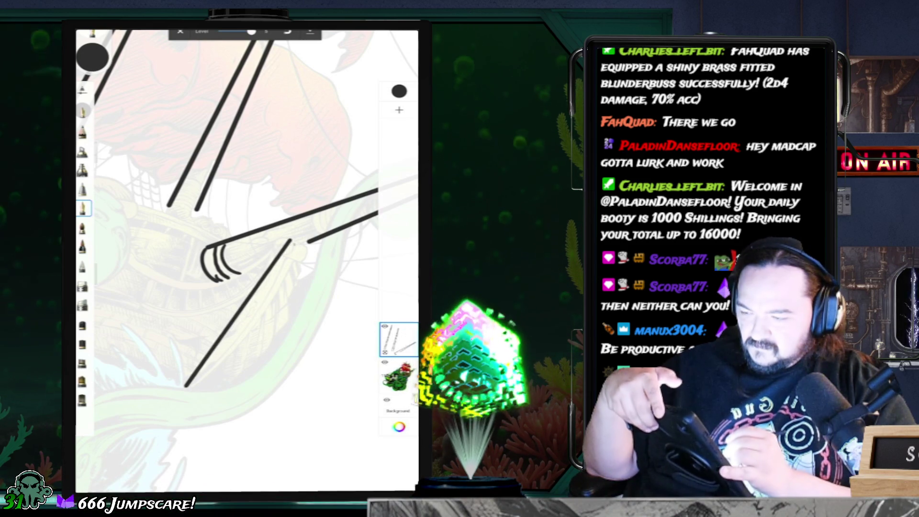
left_click_drag(252, 32, 227, 32)
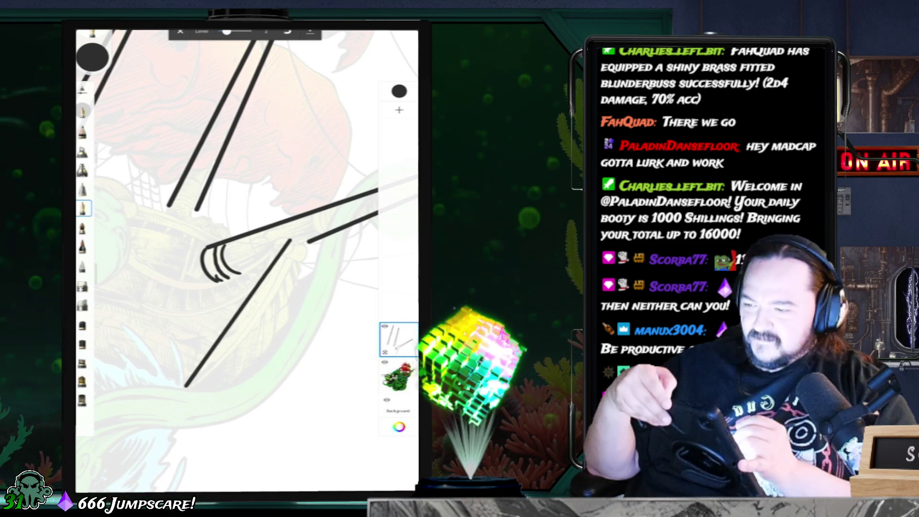
key("ctrl+z")
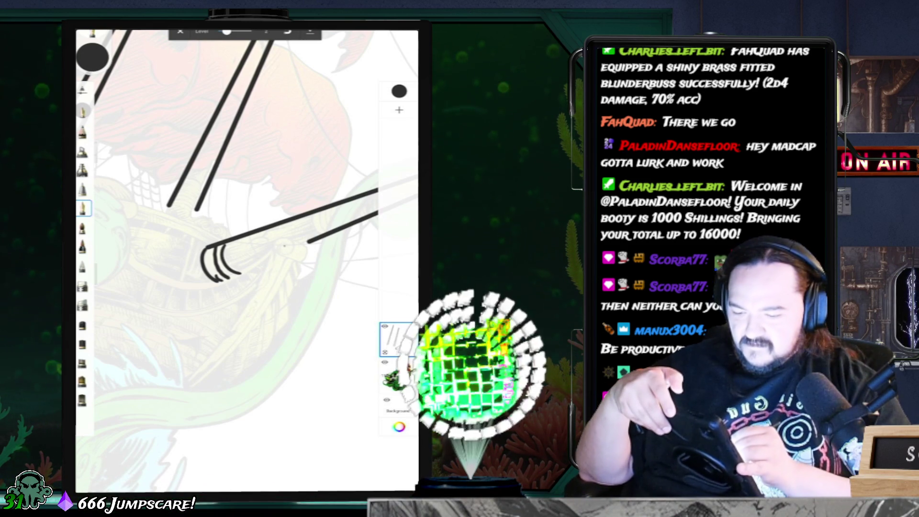
left_click_drag(275, 259, 285, 247)
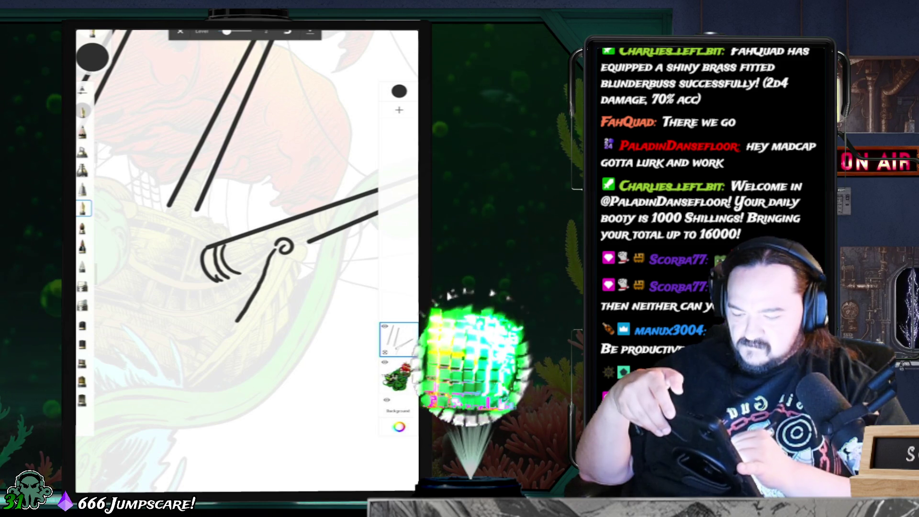
Sweep two long parallel curves down-left from the spiral, add a small hook, and toggle angle snapping.
left_click_drag(276, 254, 184, 379)
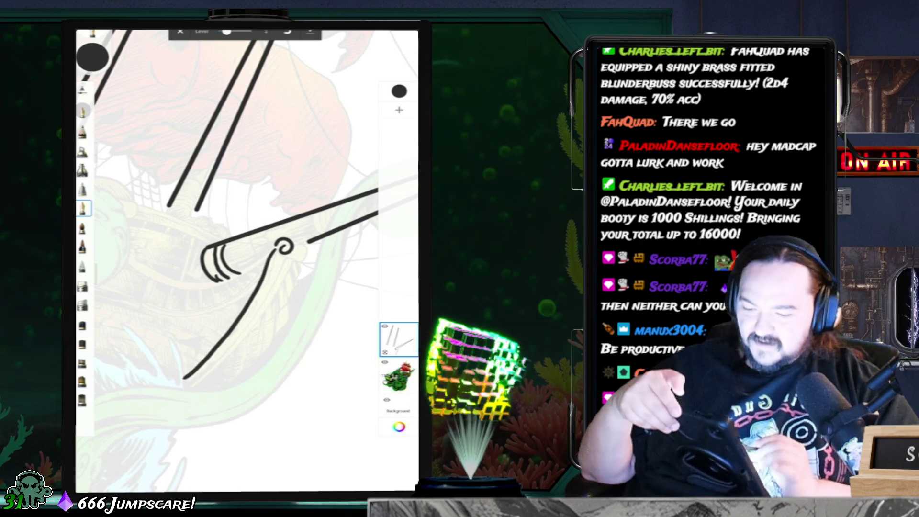
key("ctrl+z")
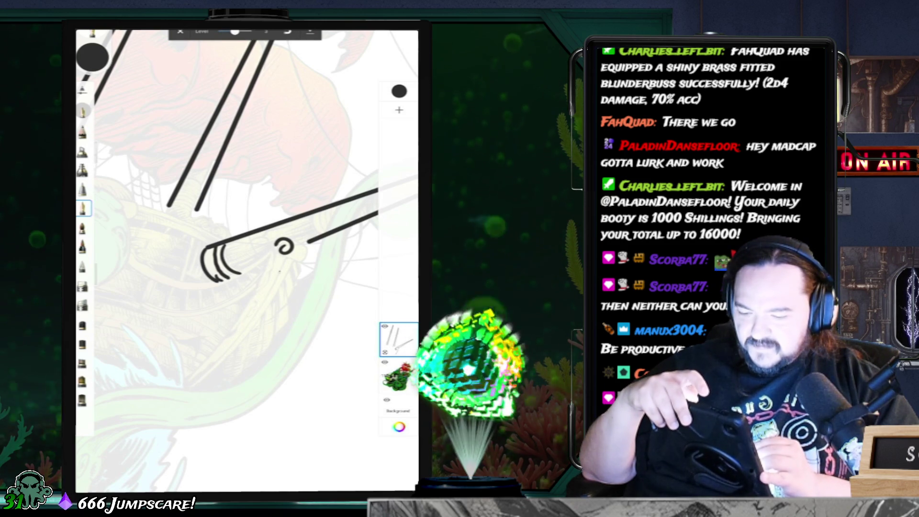
key("ctrl+shift+z")
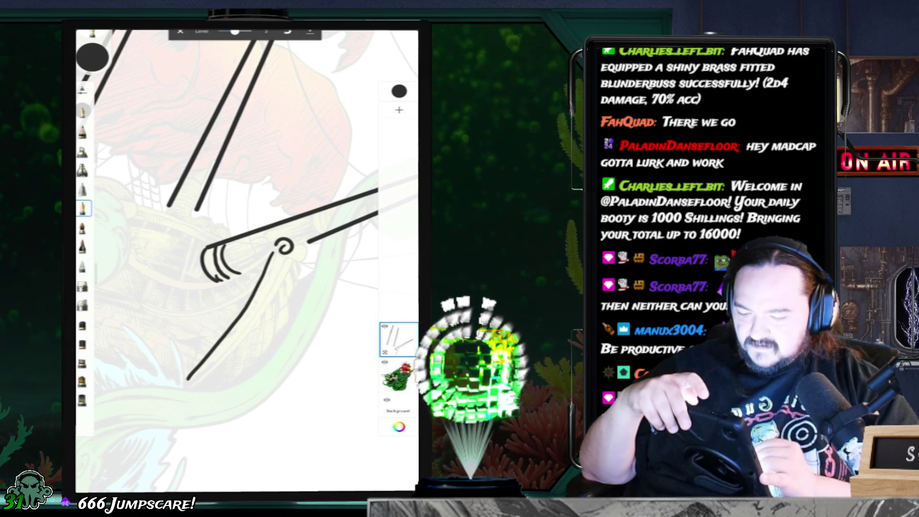
left_click_drag(286, 258, 190, 388)
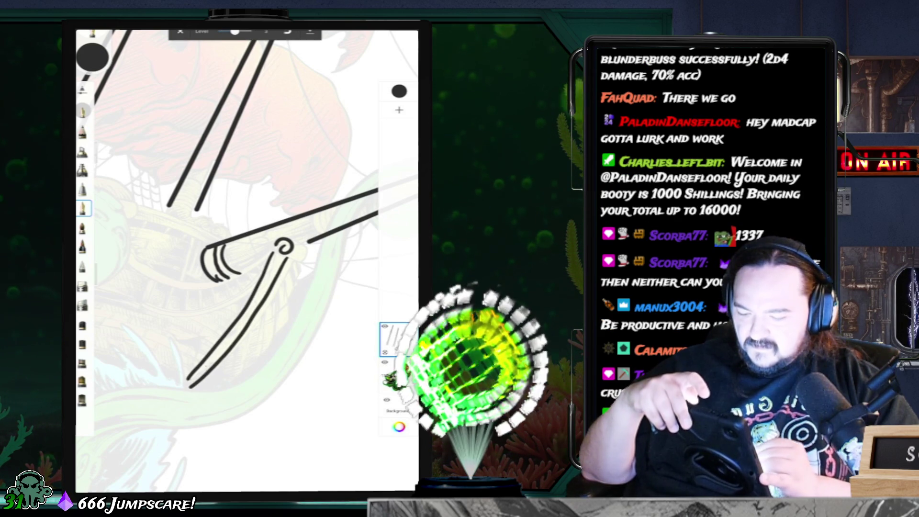
left_click_drag(266, 309, 223, 366)
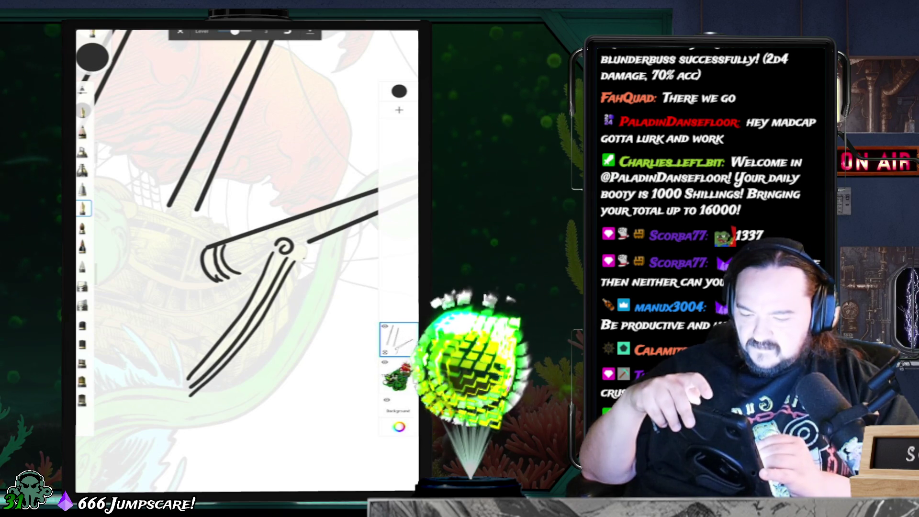
left_click_drag(308, 246, 298, 264)
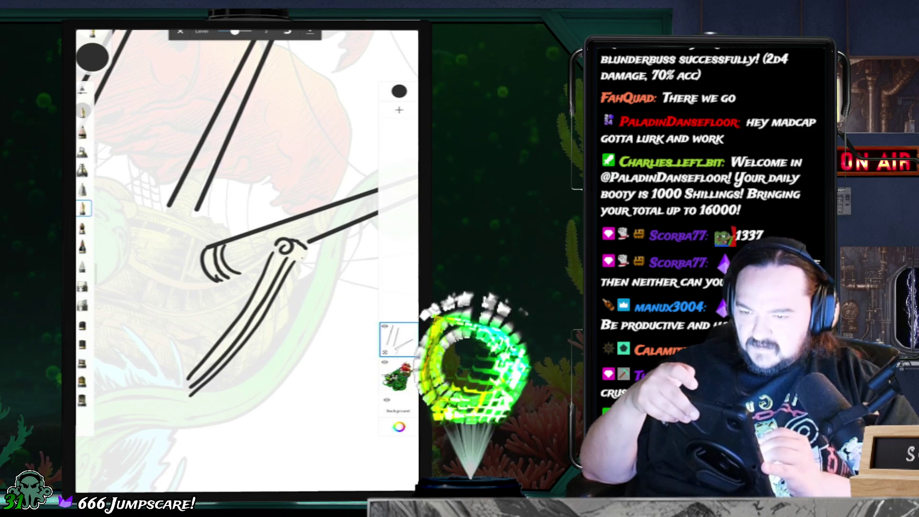
left_click(287, 32)
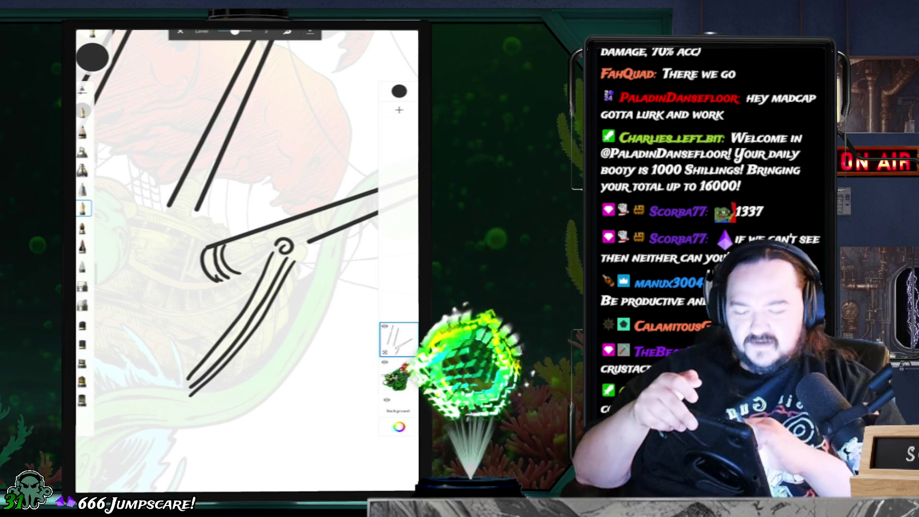
Zoom in, outline the spiral's rounded head after one redo, and draw a line down-left from it.
scroll(331, 254, "up", 5)
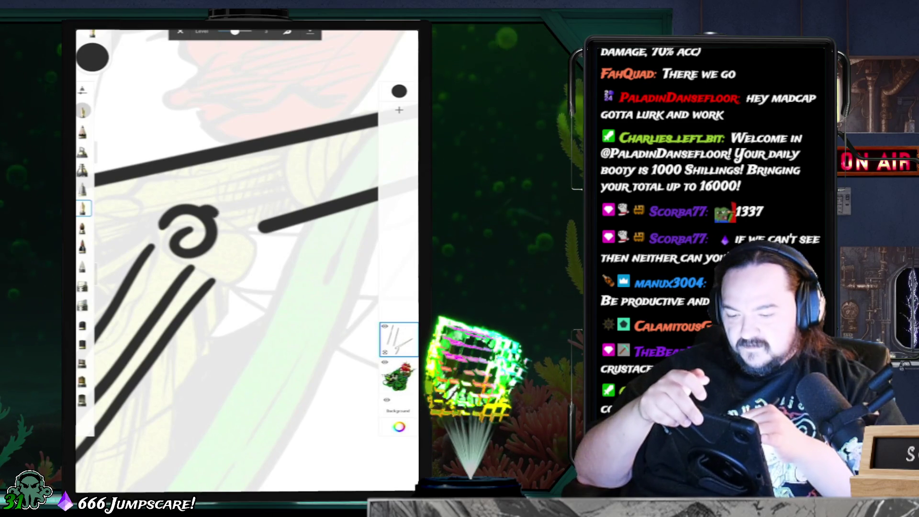
left_click_drag(213, 210, 258, 243)
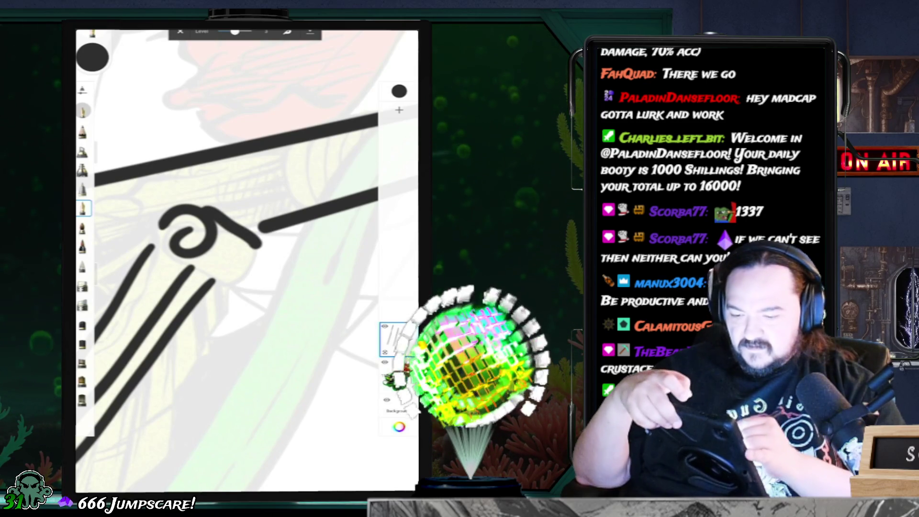
key("ctrl+z")
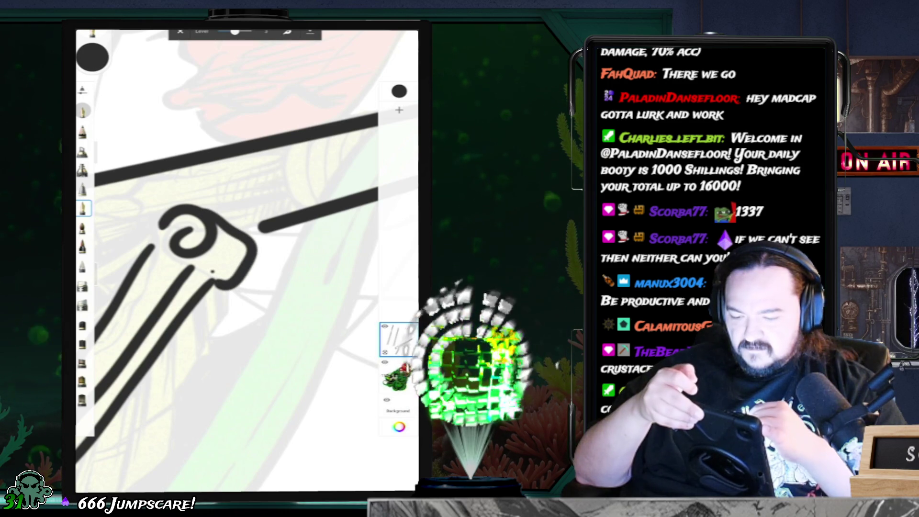
key("ctrl+z")
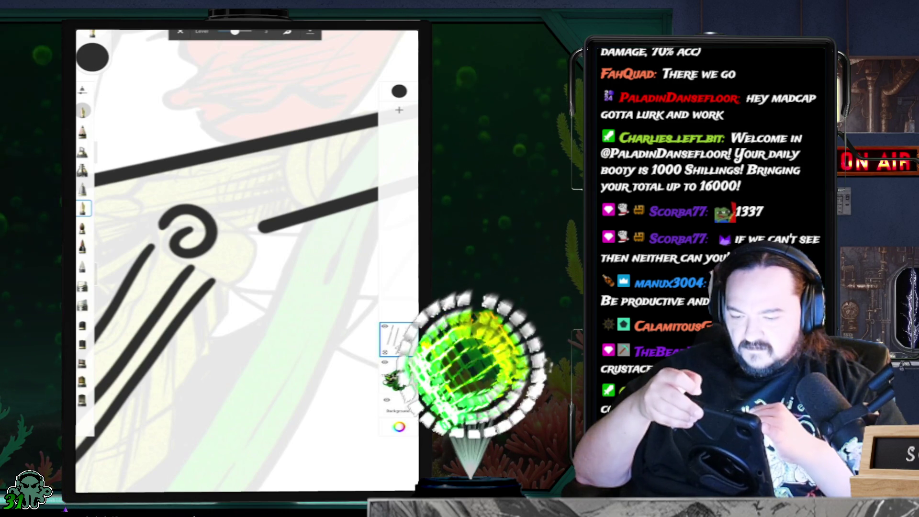
mouse_move(216, 218)
left_mouse_down()
mouse_move(242, 234)
mouse_move(221, 285)
left_mouse_up()
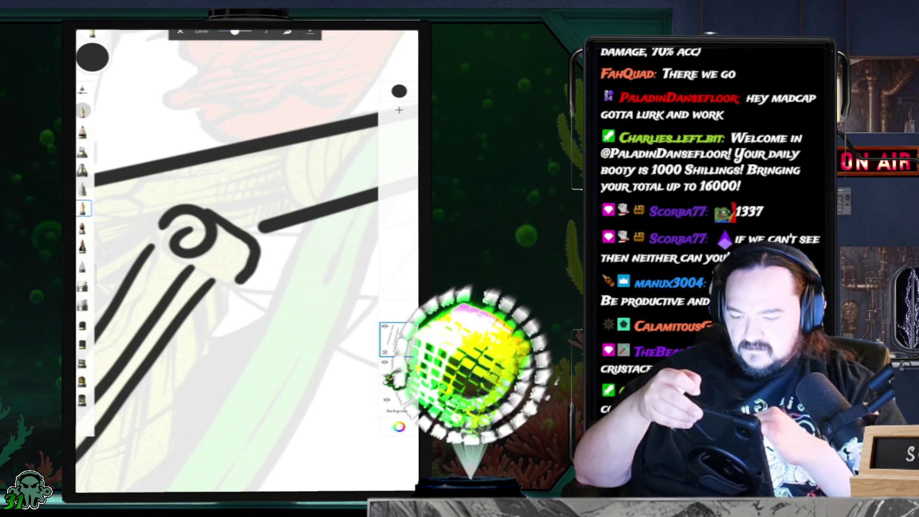
scroll(246, 259, "down", 3)
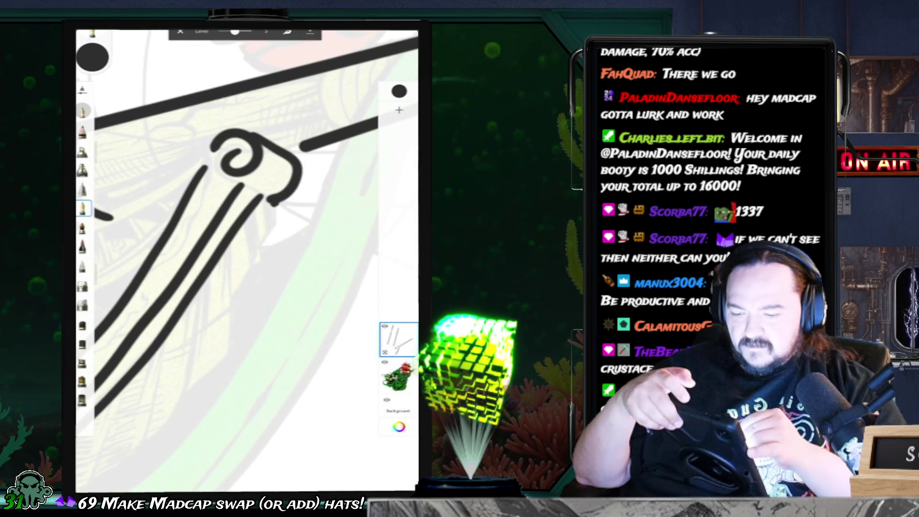
left_click_drag(278, 231, 229, 298)
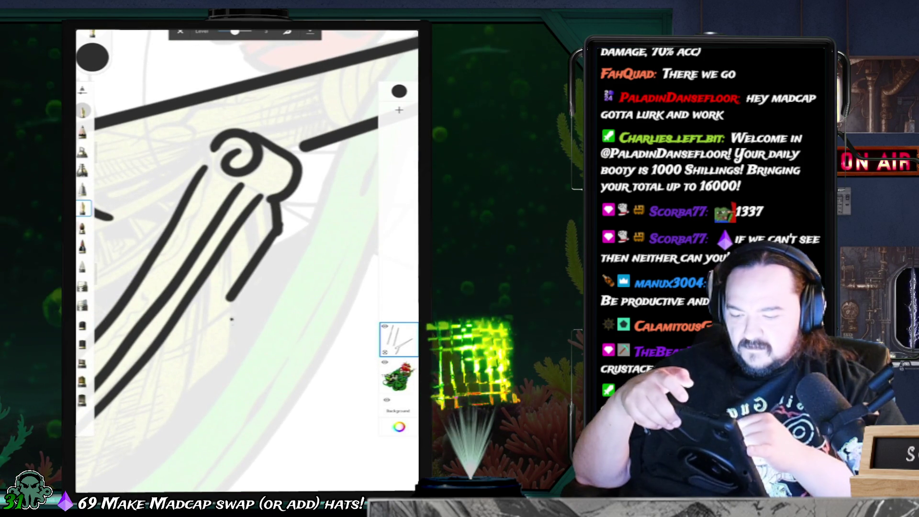
scroll(246, 259, "down", 3)
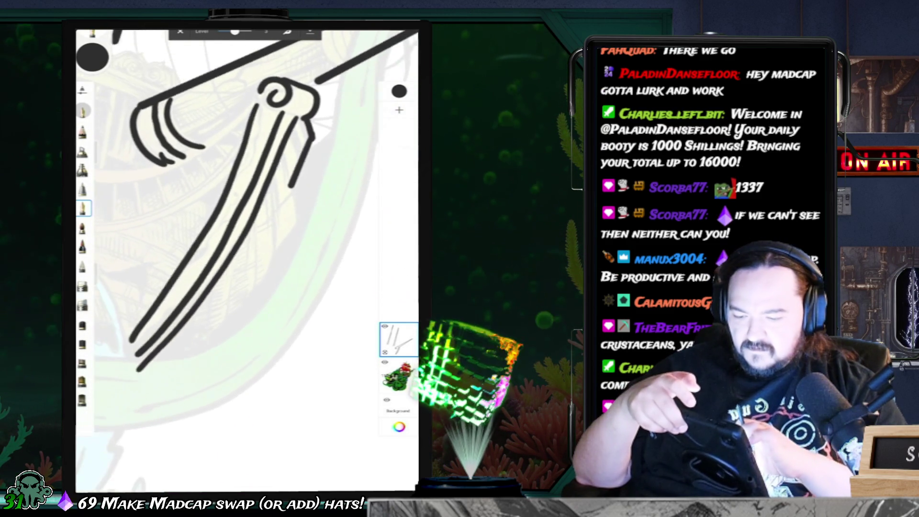
Draw a curved line beside the scroll and a long curve outlining the bow below.
scroll(234, 206, "up", 2)
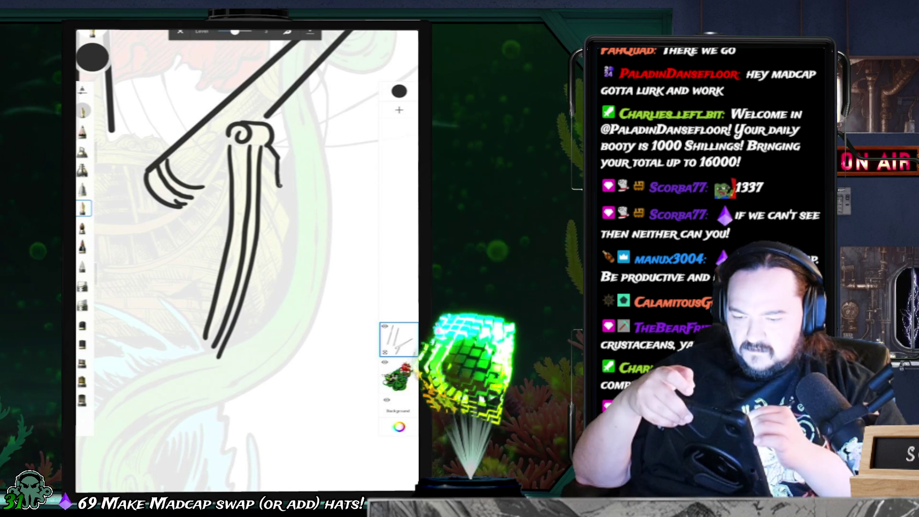
left_click_drag(281, 182, 295, 248)
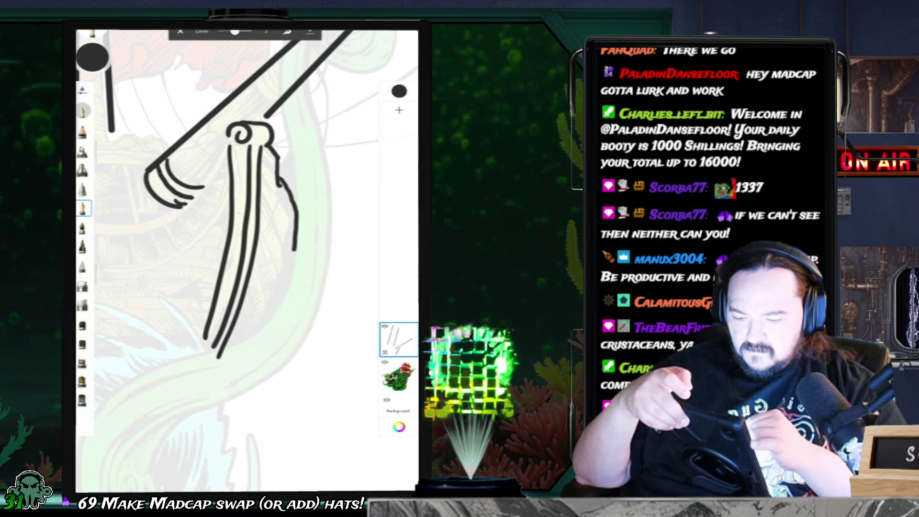
left_click_drag(296, 215, 218, 352)
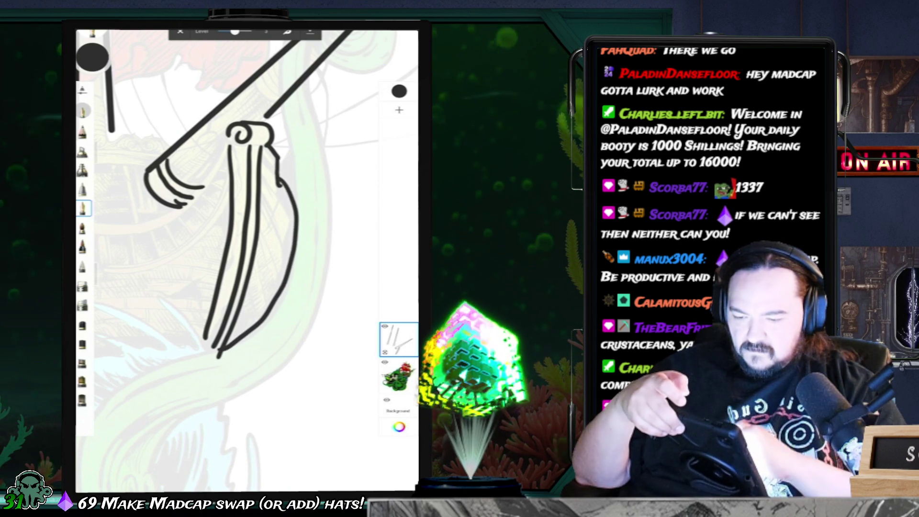
scroll(244, 206, "down", 3)
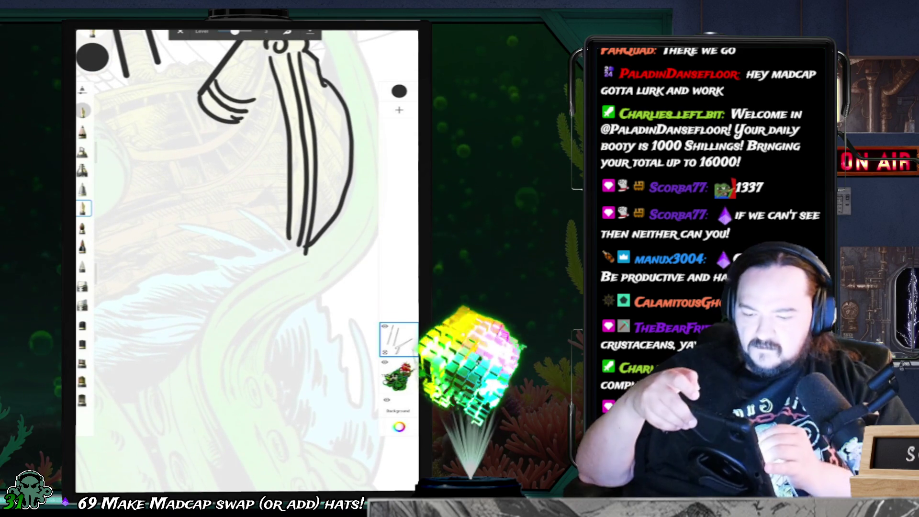
Adjust the brush and its size, then redraw the lower end of the bow outline.
left_click(83, 286)
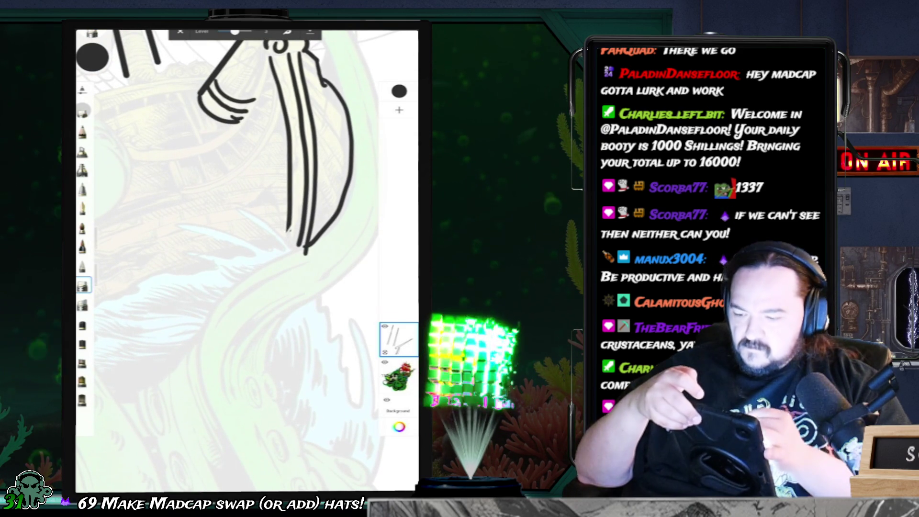
left_click(102, 218)
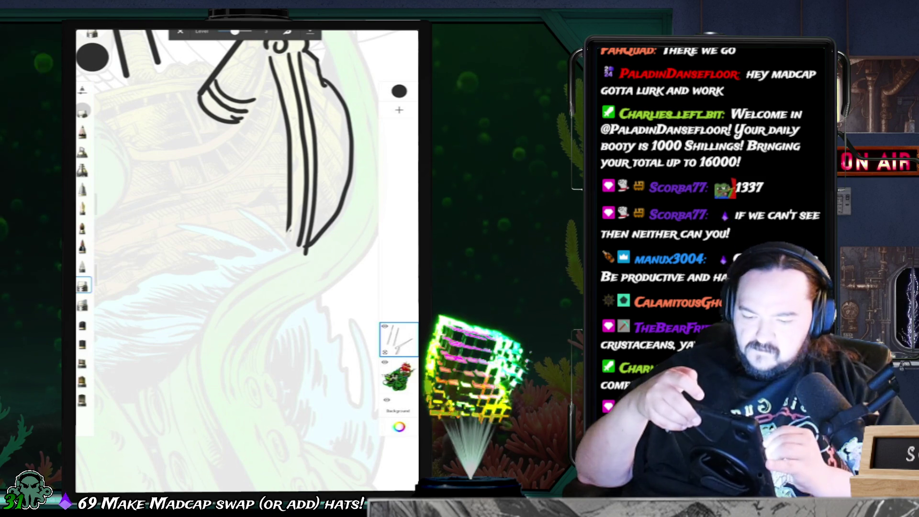
key("ctrl+z")
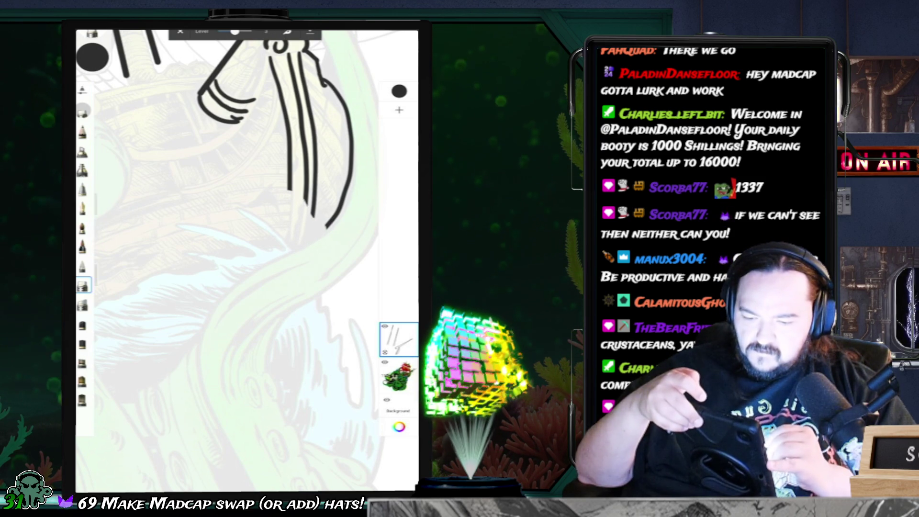
left_click(83, 208)
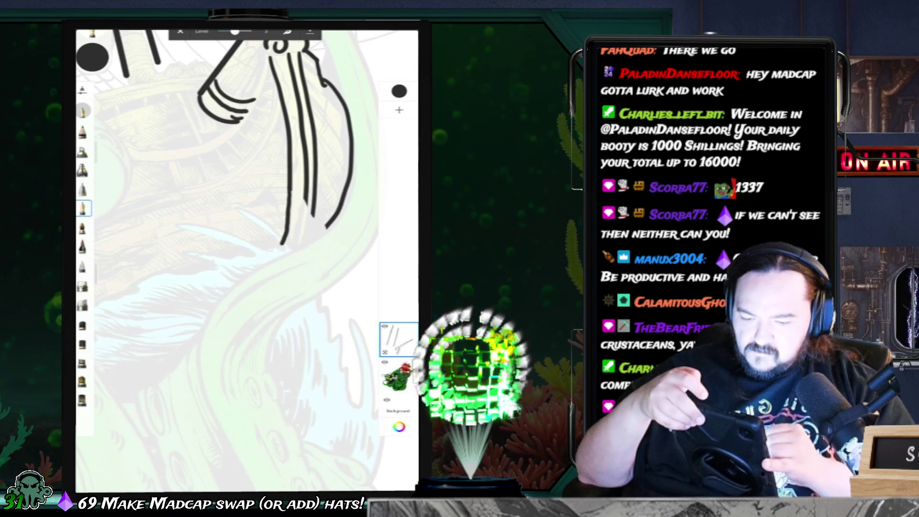
left_click_drag(308, 199, 286, 254)
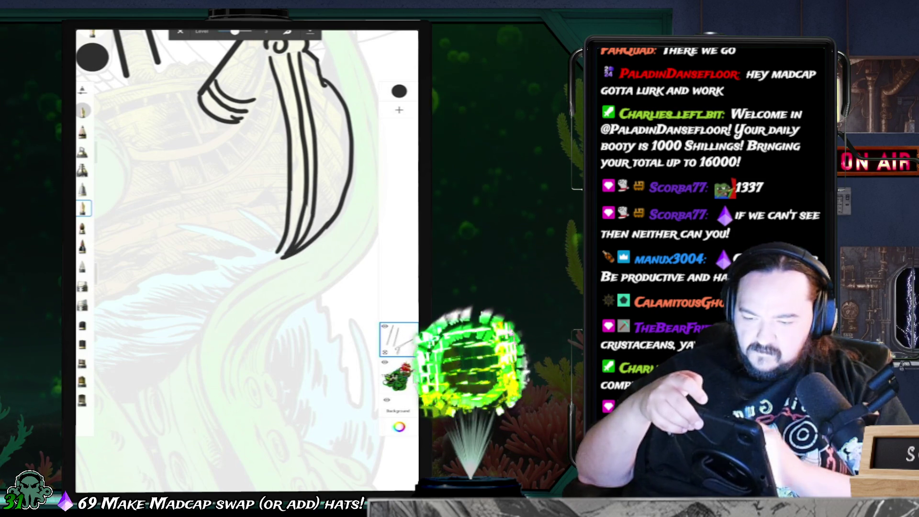
Reposition the view and draw a long hull stroke down-left from the bow.
left_click_drag(240, 167, 312, 144)
scroll(247, 191, "down", 3)
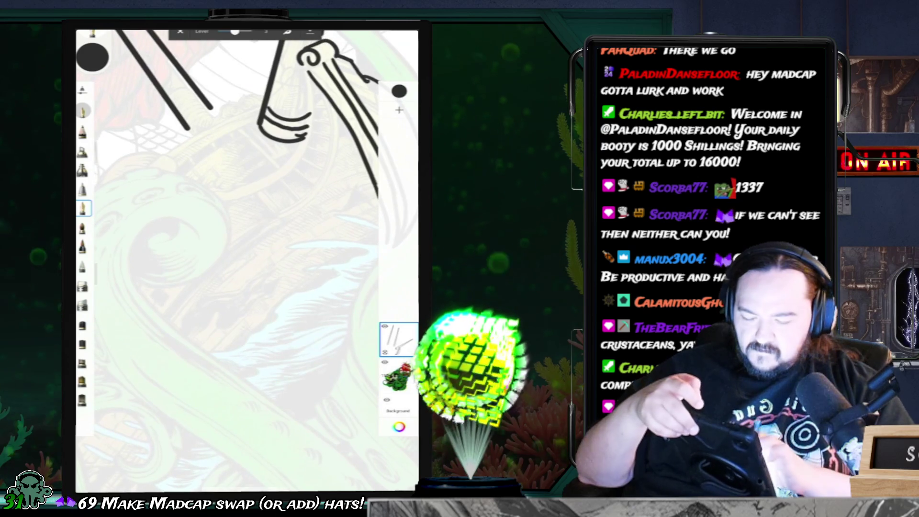
scroll(246, 191, "down", 3)
left_click_drag(240, 167, 287, 220)
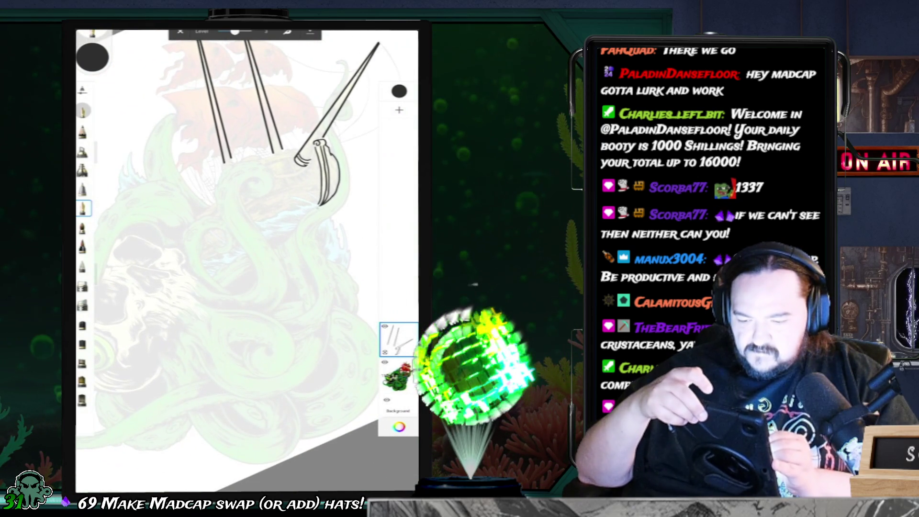
left_click_drag(320, 205, 209, 271)
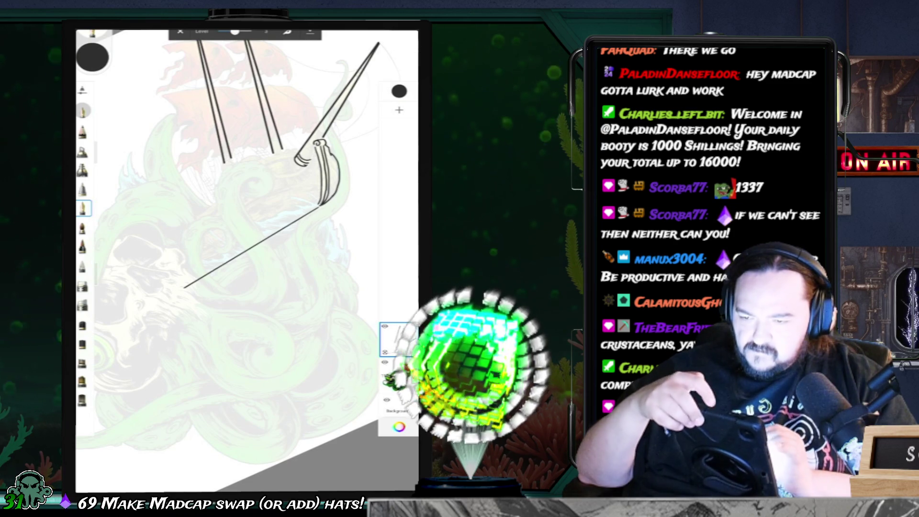
Sketch the hull's lower curve in a few strokes, undoing the misplaced ones.
key("ctrl+z")
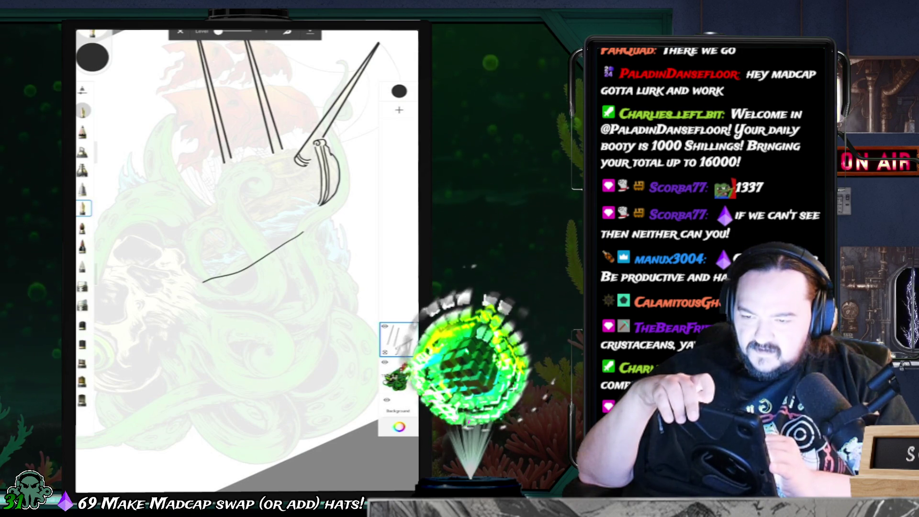
left_click_drag(244, 291, 326, 235)
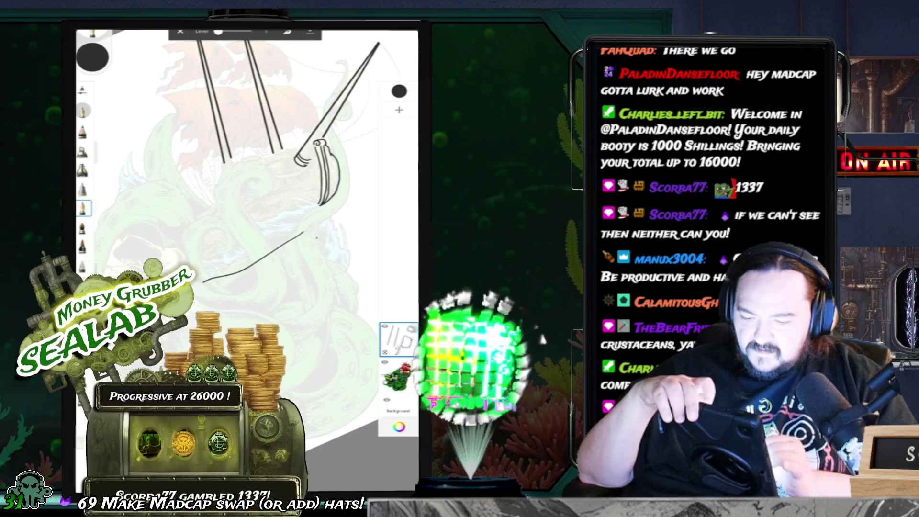
mouse_move(282, 309)
left_mouse_down()
mouse_move(334, 234)
mouse_move(337, 248)
left_mouse_up()
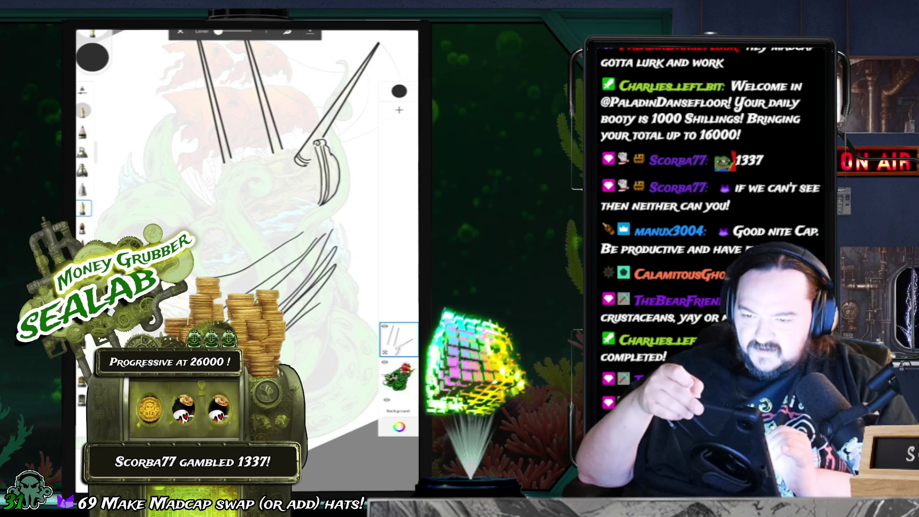
key("ctrl+z")
key("ctrl+z")
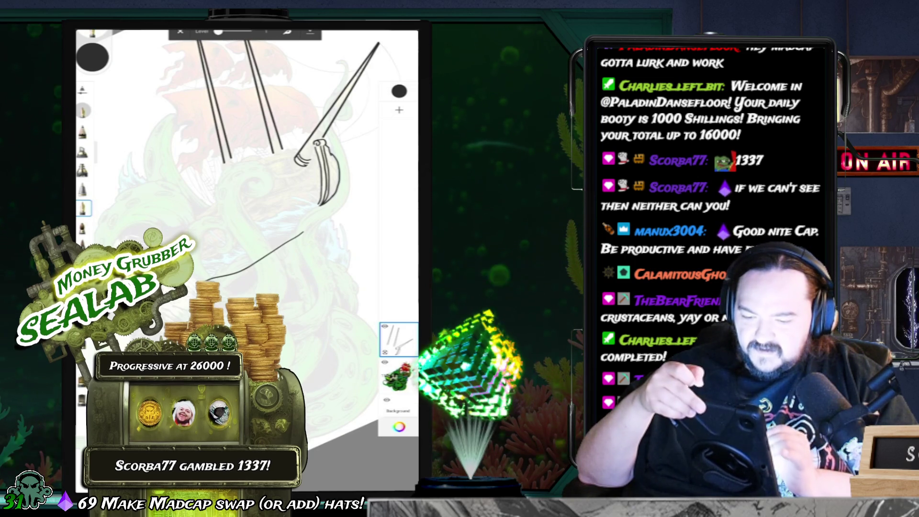
key("ctrl+z")
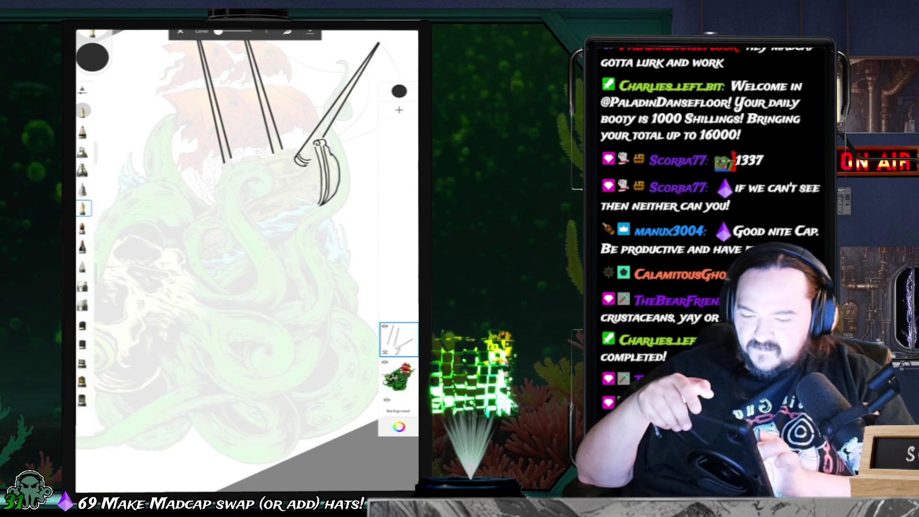
Rotate and zoom the canvas to inspect the masts and hull, then straighten it upright.
scroll(247, 144, "up", 3)
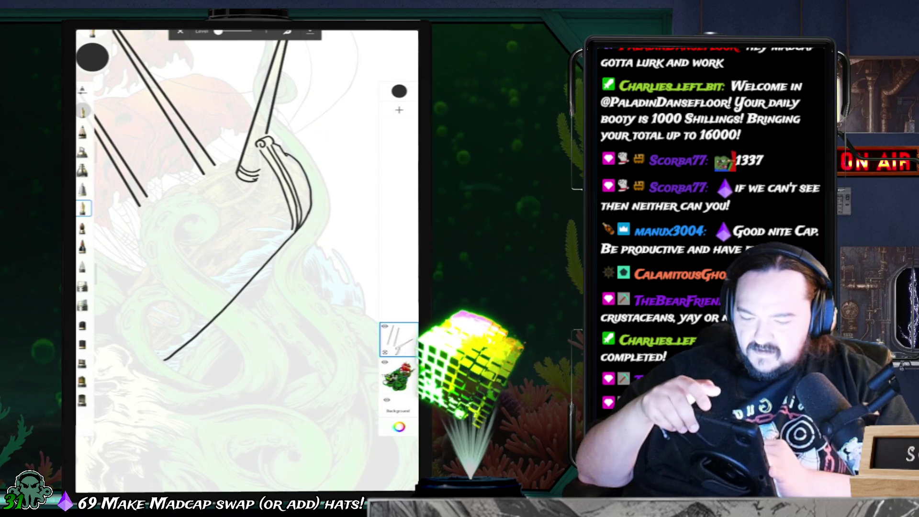
left_click_drag(192, 239, 364, 201)
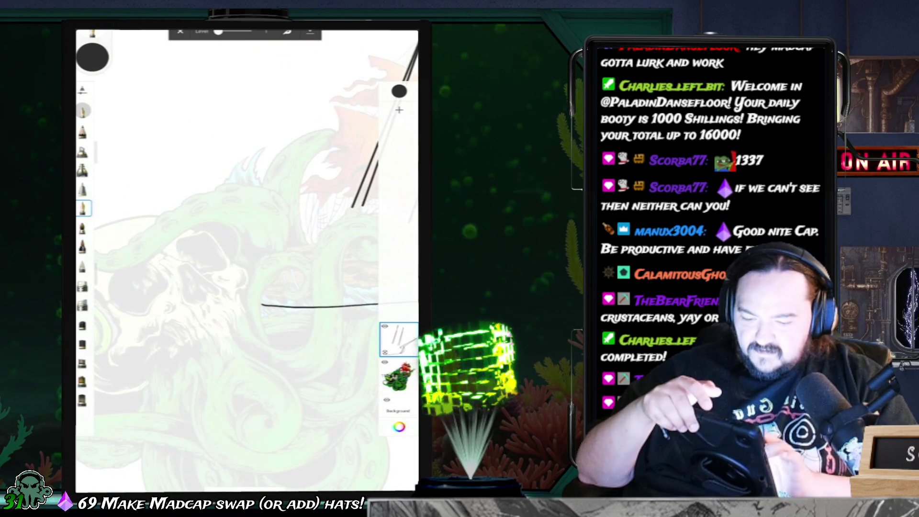
left_click_drag(245, 303, 206, 304)
left_click_drag(287, 288, 239, 239)
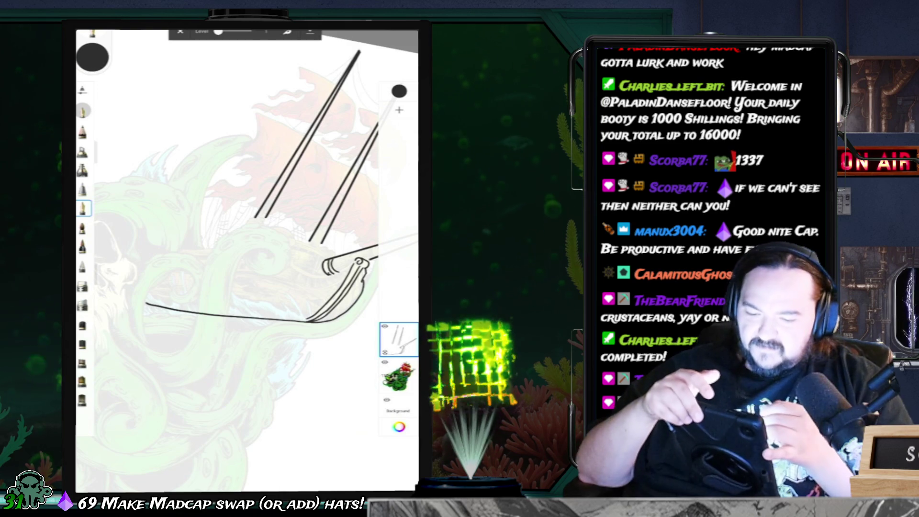
left_click_drag(239, 287, 278, 259)
left_click_drag(297, 216, 259, 239)
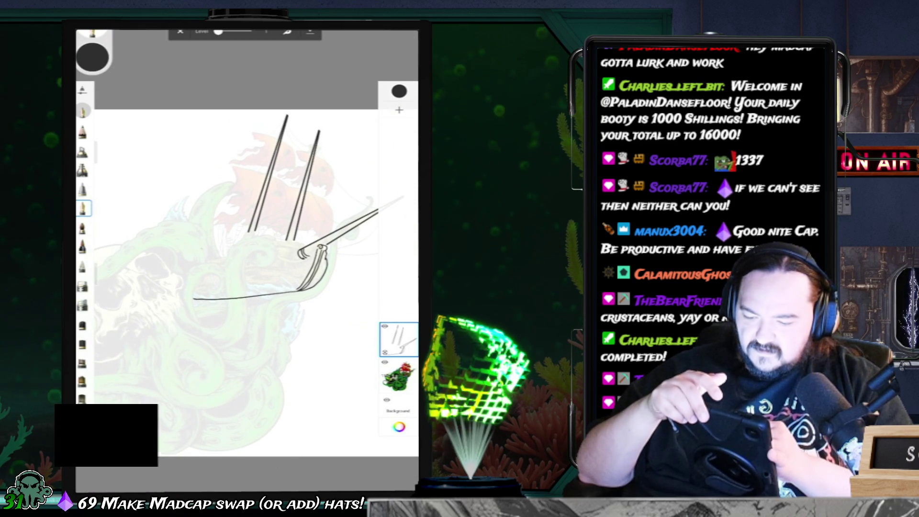
Sketch trial stern marks: a small mark, a dash, the vertical stern edge and a curl.
left_click_drag(201, 249, 207, 256)
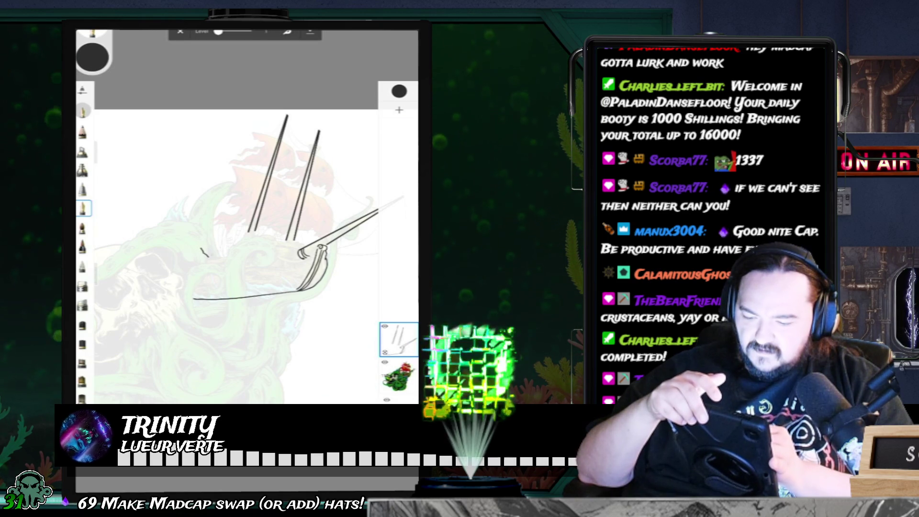
left_click_drag(221, 254, 225, 254)
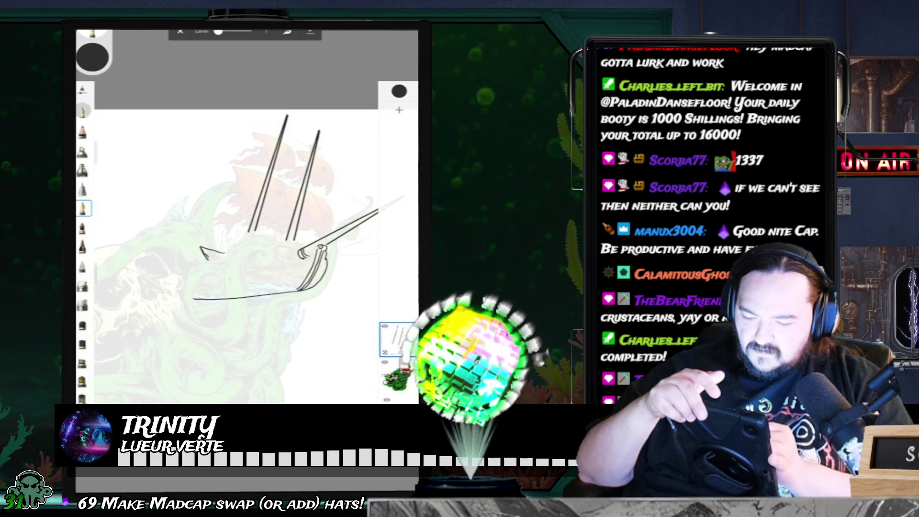
mouse_move(176, 247)
left_mouse_down()
mouse_move(178, 281)
mouse_move(197, 299)
left_mouse_up()
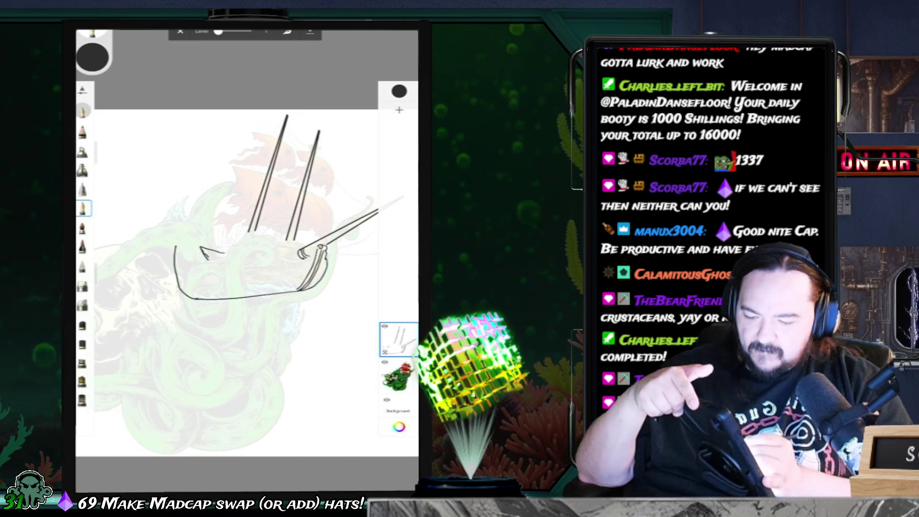
left_click_drag(221, 246, 219, 251)
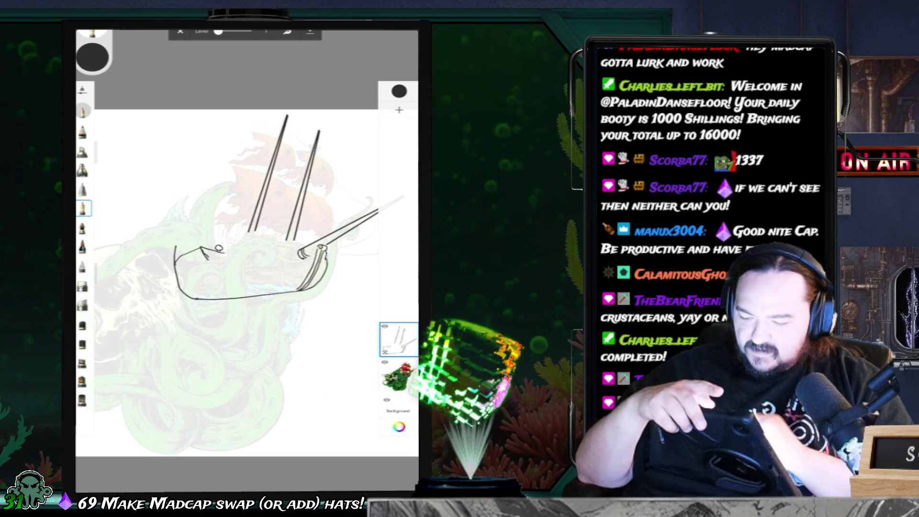
Erase the stern marks and the hull line's left tip, then return to the pen brush.
left_click(83, 286)
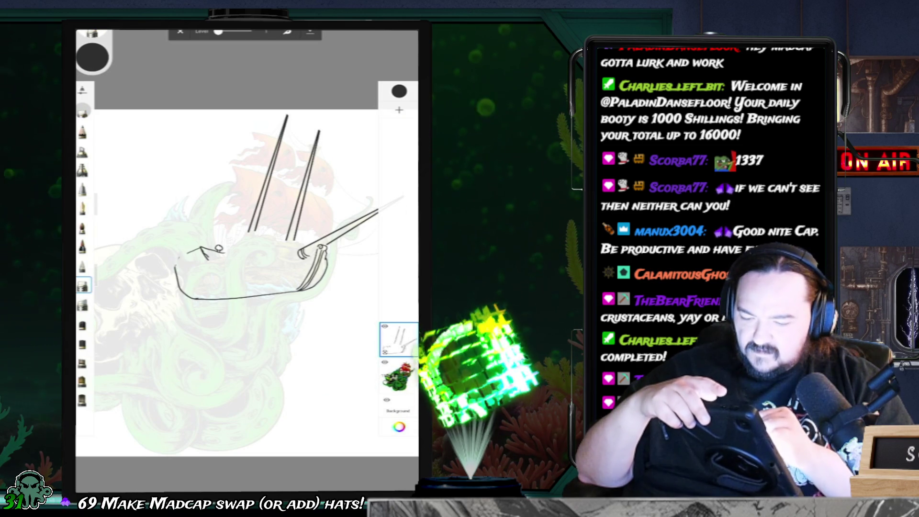
left_click_drag(196, 248, 207, 257)
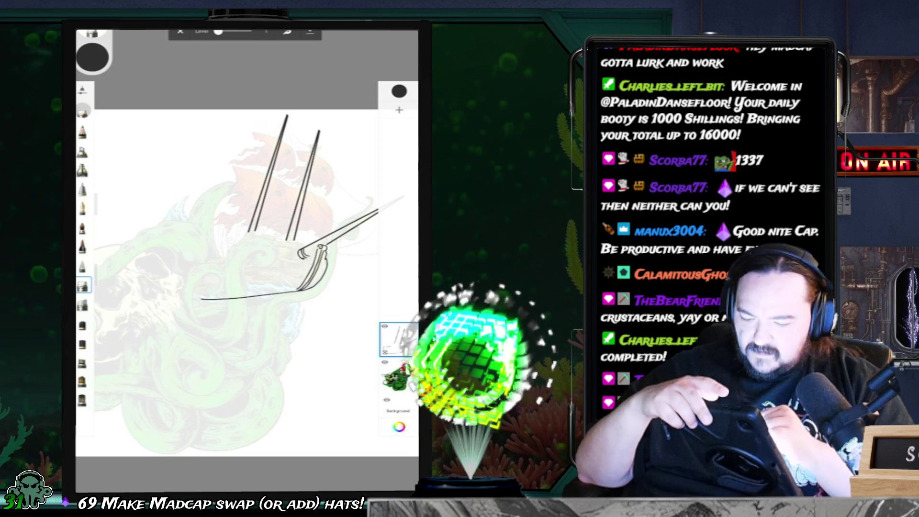
left_click_drag(189, 298, 201, 298)
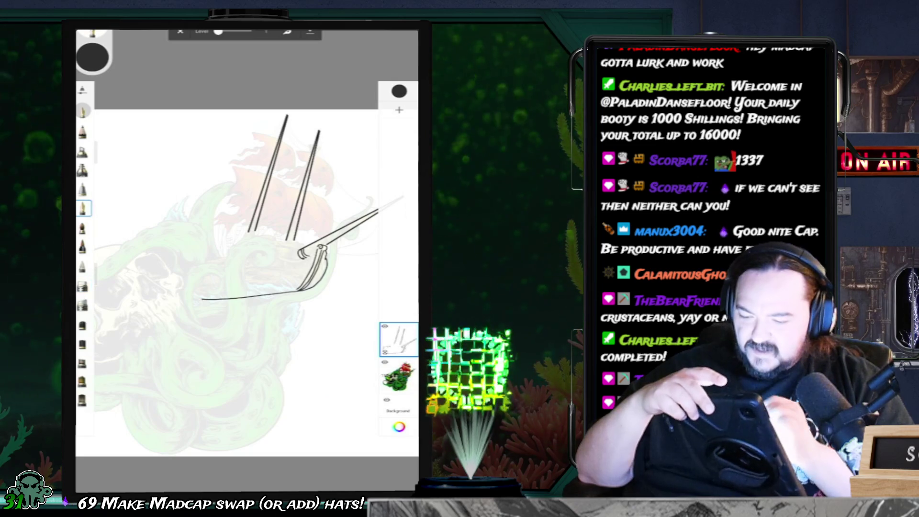
left_click(83, 209)
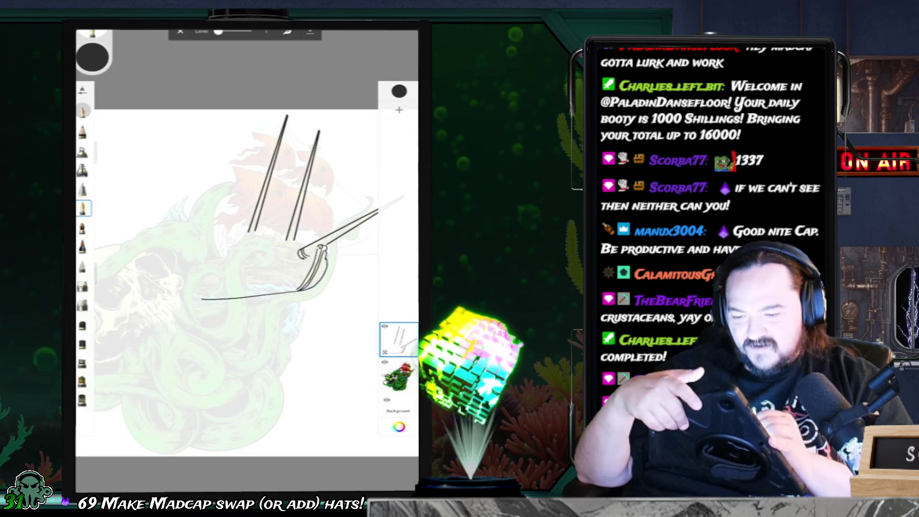
scroll(294, 226, "up", 3)
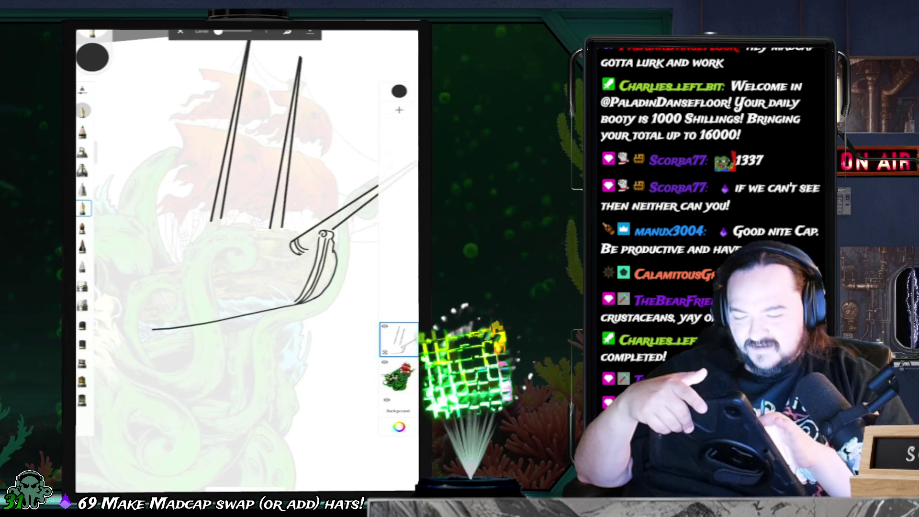
Erase the old left mast and redraw it as two long parallel pen lines.
scroll(268, 201, "down", 1)
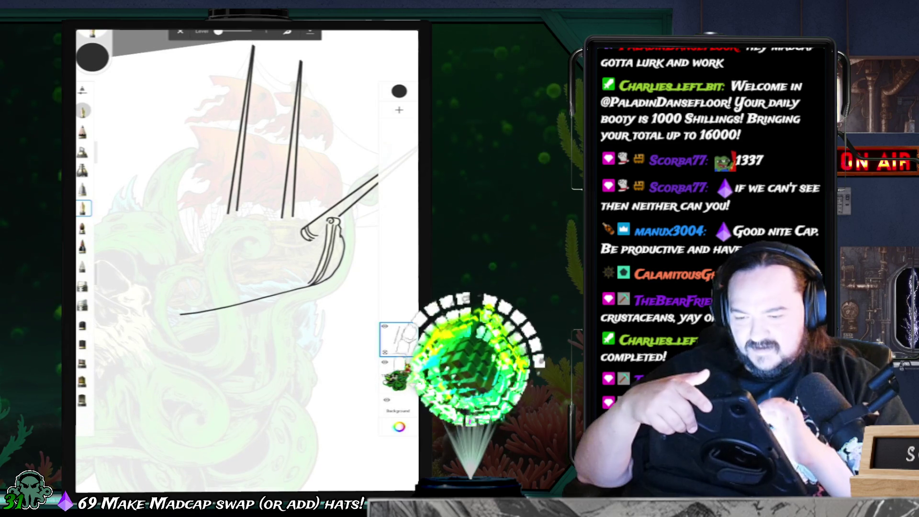
scroll(263, 202, "down", 2)
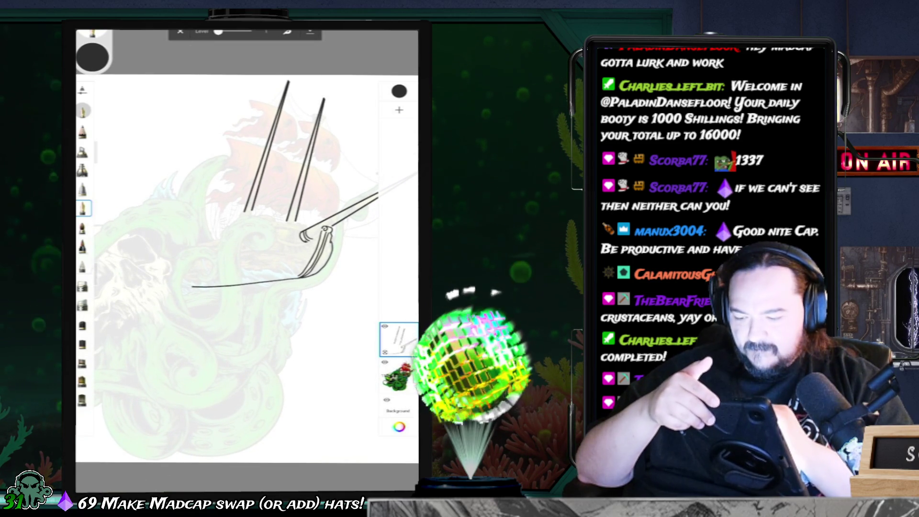
left_click(83, 286)
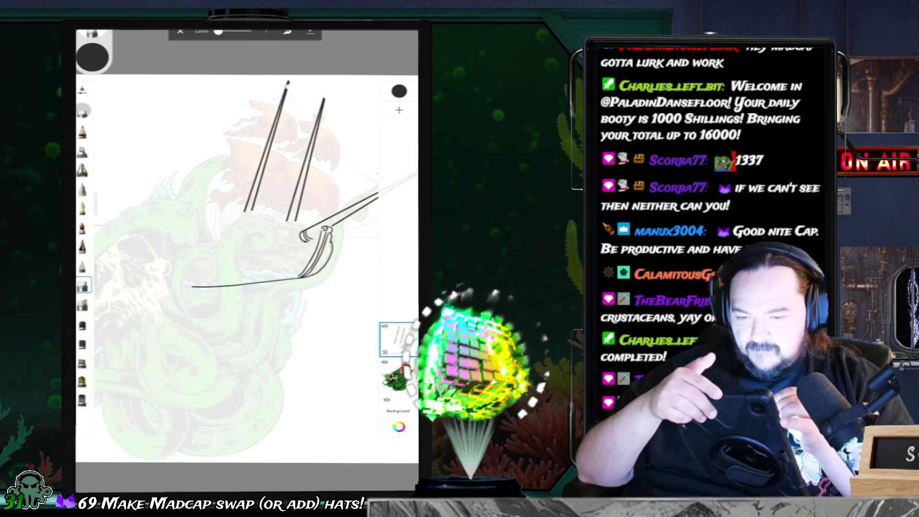
left_click_drag(285, 93, 253, 184)
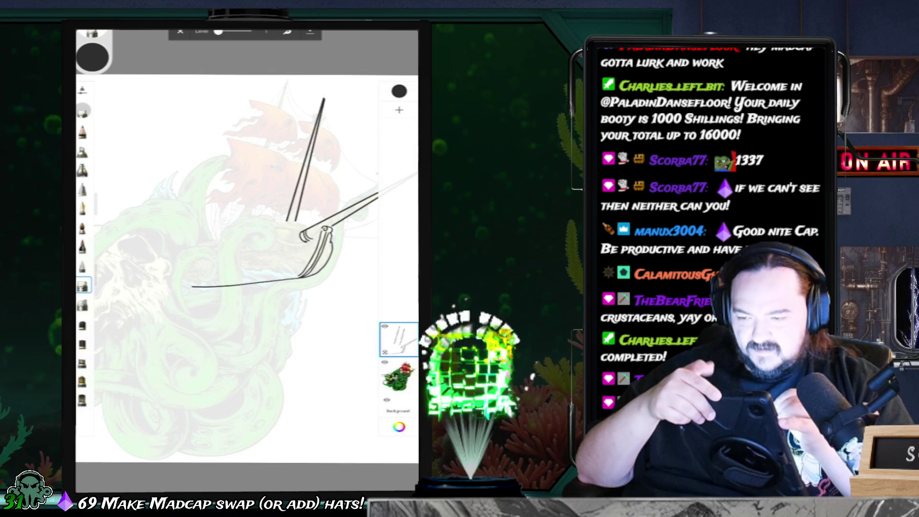
left_click_drag(288, 82, 245, 212)
left_click_drag(289, 85, 251, 211)
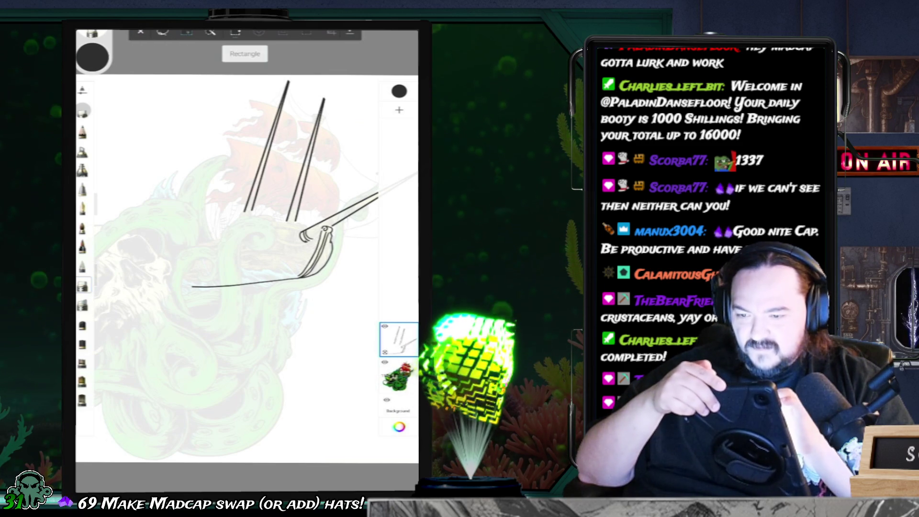
Lasso the two mast lines on the sketch layer and trial-cut them, then restore them.
mouse_move(266, 96)
left_mouse_down()
mouse_move(249, 220)
mouse_move(266, 96)
left_mouse_up()
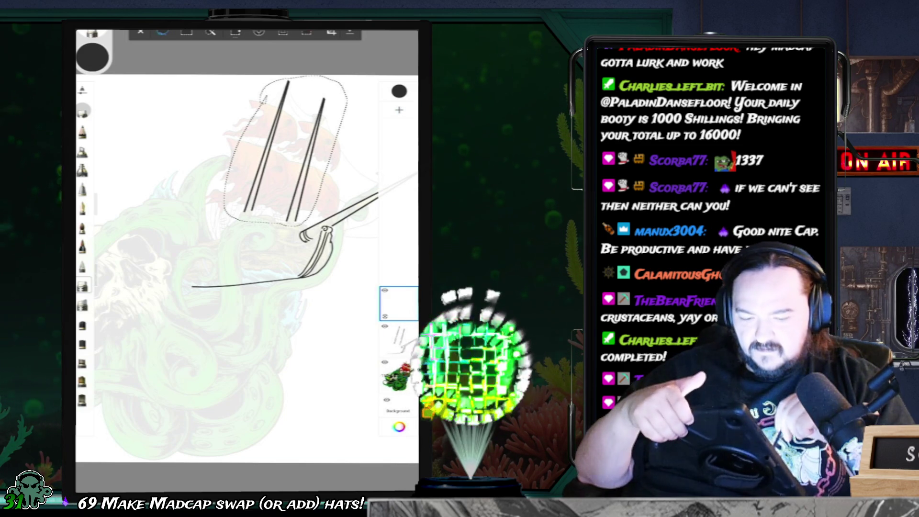
left_click(399, 340)
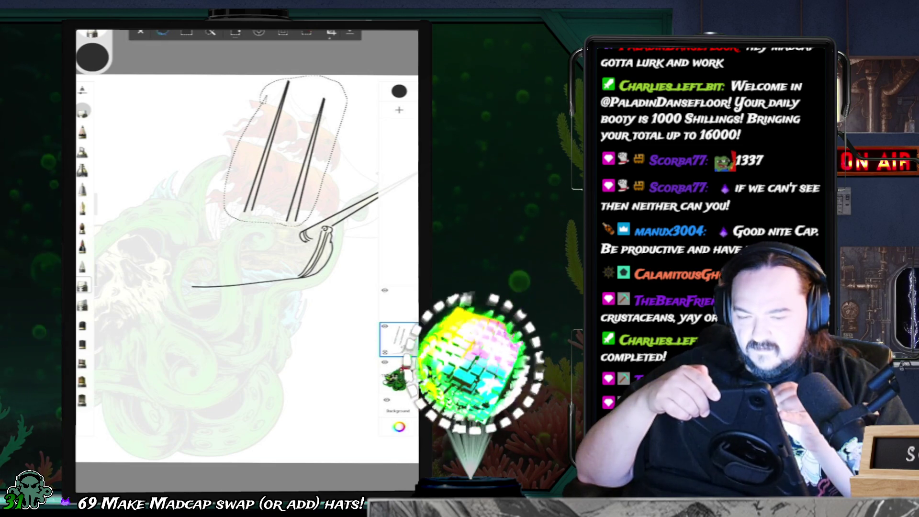
left_click(83, 286)
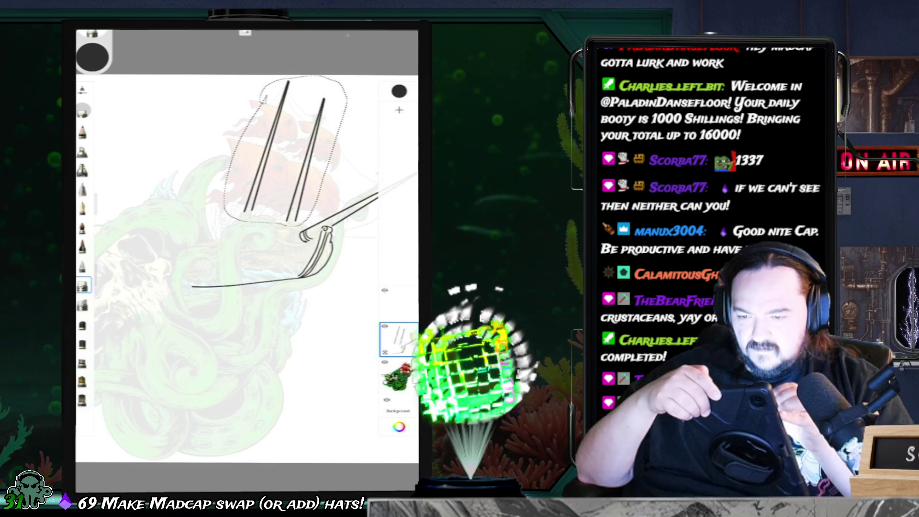
left_click(245, 32)
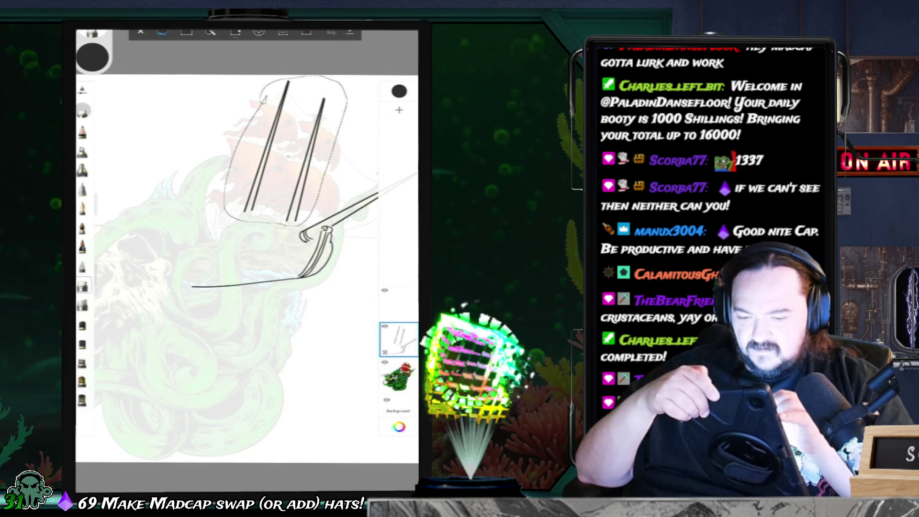
left_click_drag(282, 149, 286, 158)
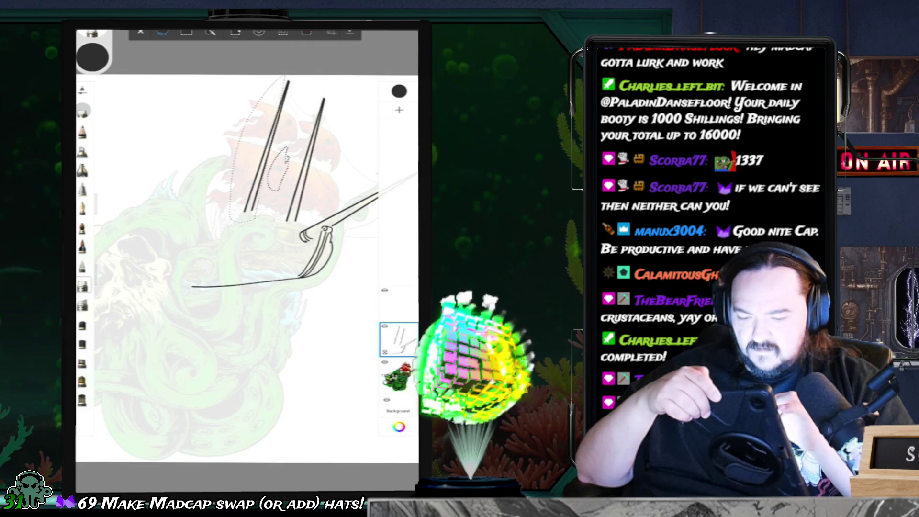
left_click_drag(285, 77, 299, 221)
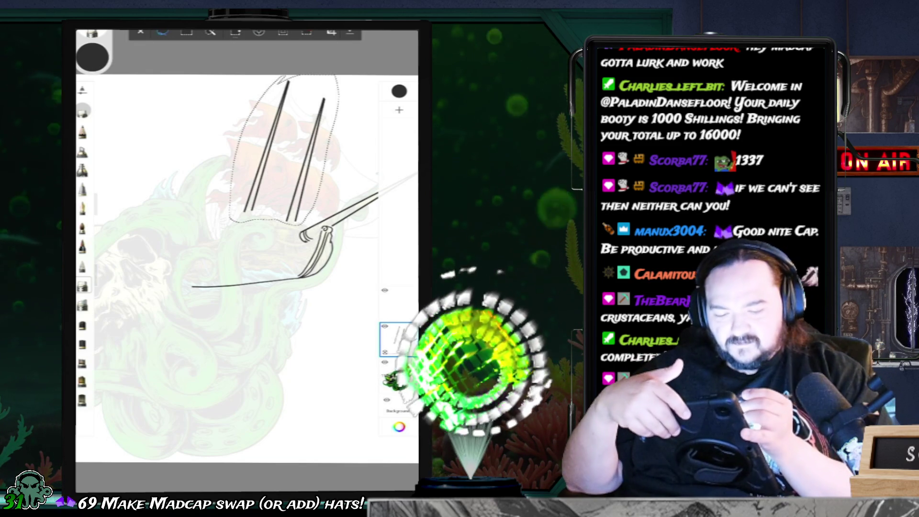
left_click(400, 109)
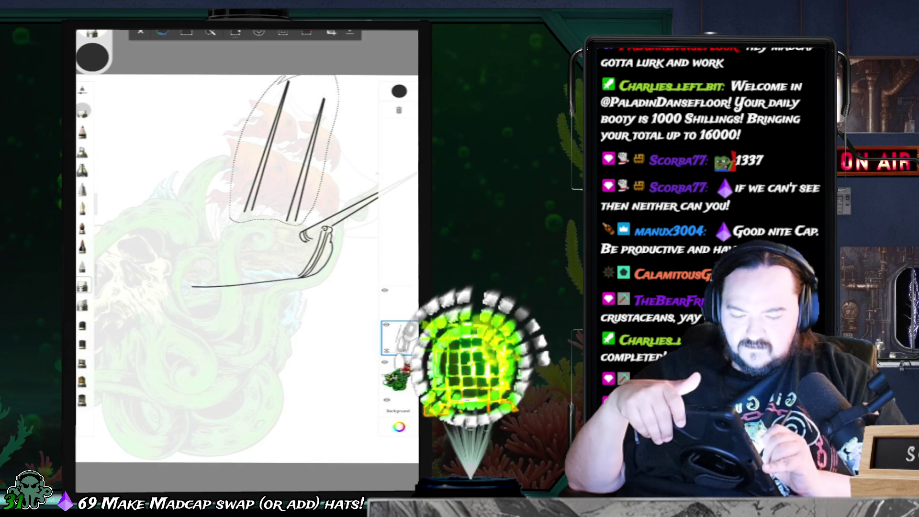
left_click(399, 339)
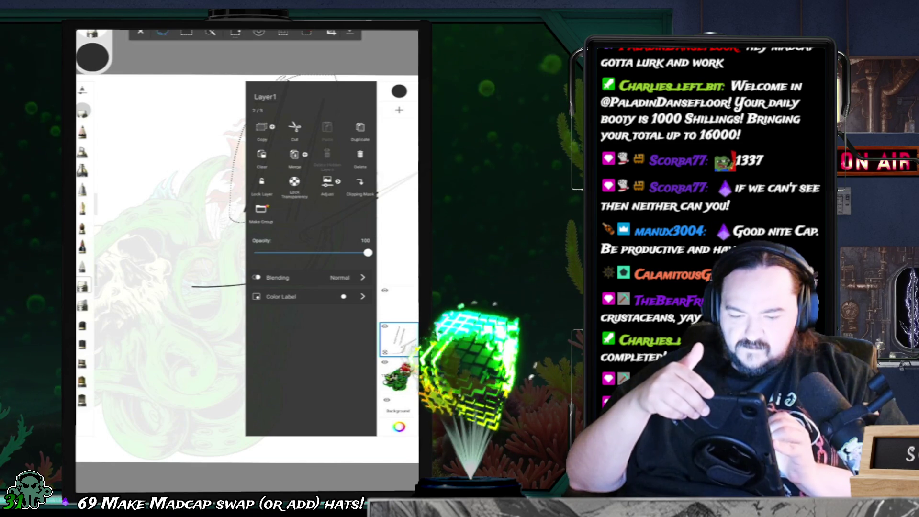
left_click(295, 127)
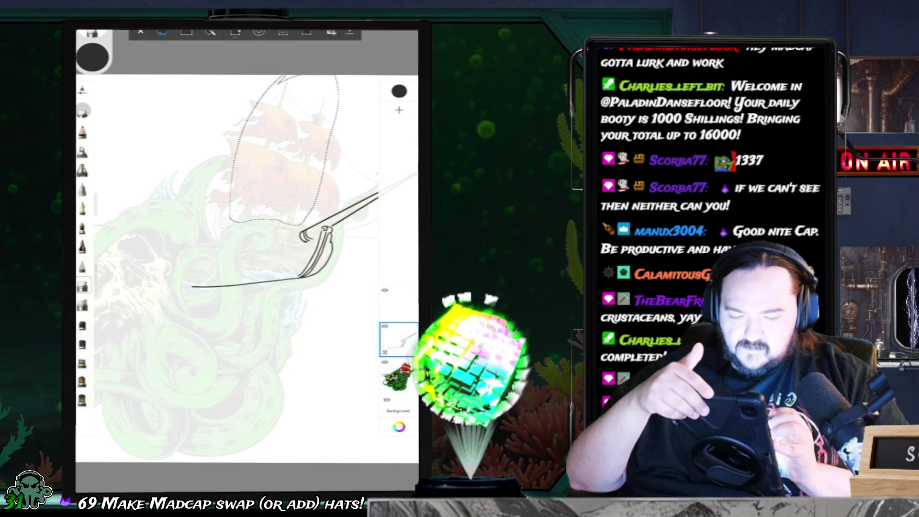
key("ctrl+z")
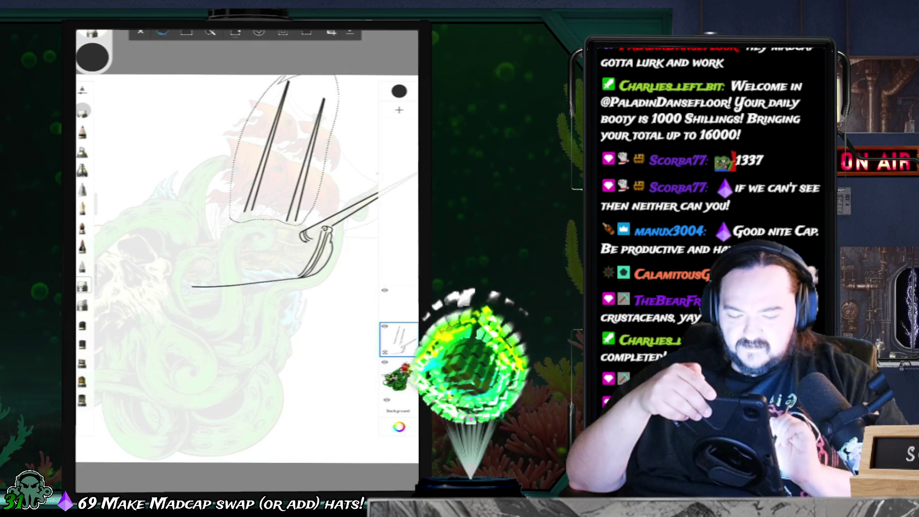
Duplicate Layer1 into a new layer, Layer1-1.
left_click_drag(399, 340, 395, 336)
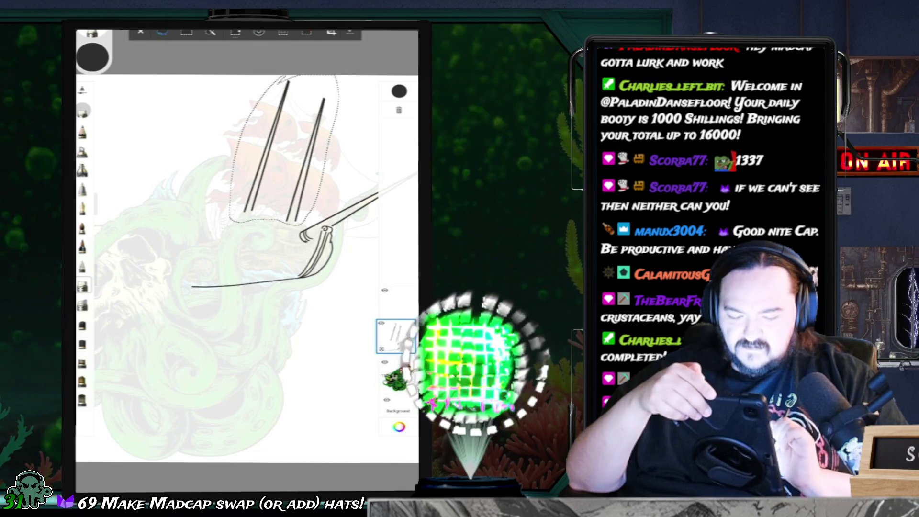
left_click(398, 338)
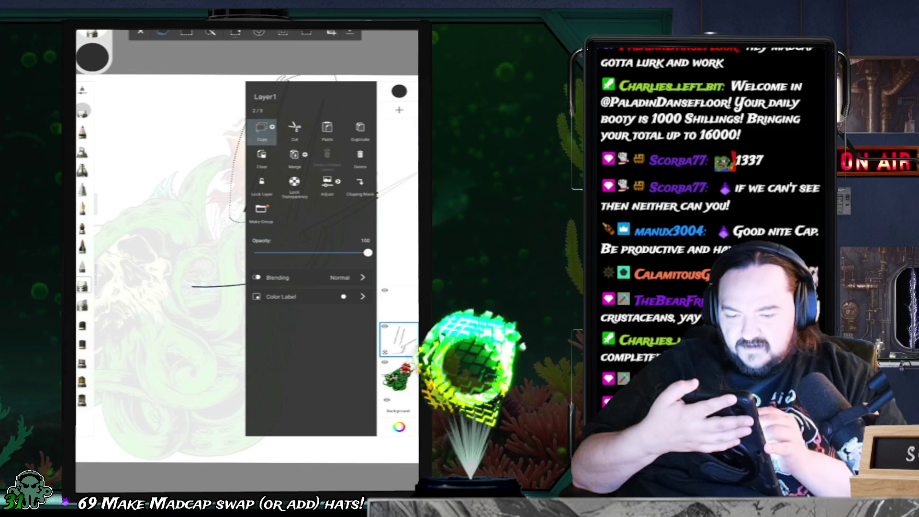
left_click(360, 129)
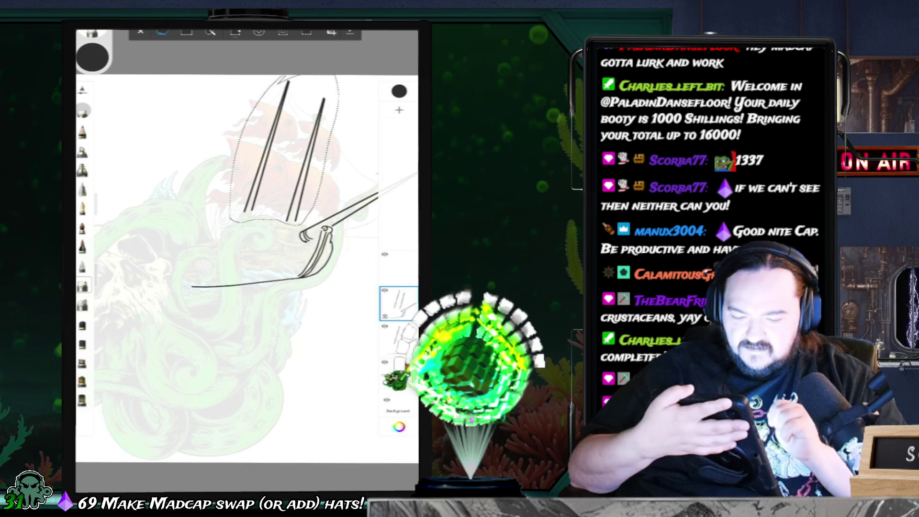
left_click(399, 339)
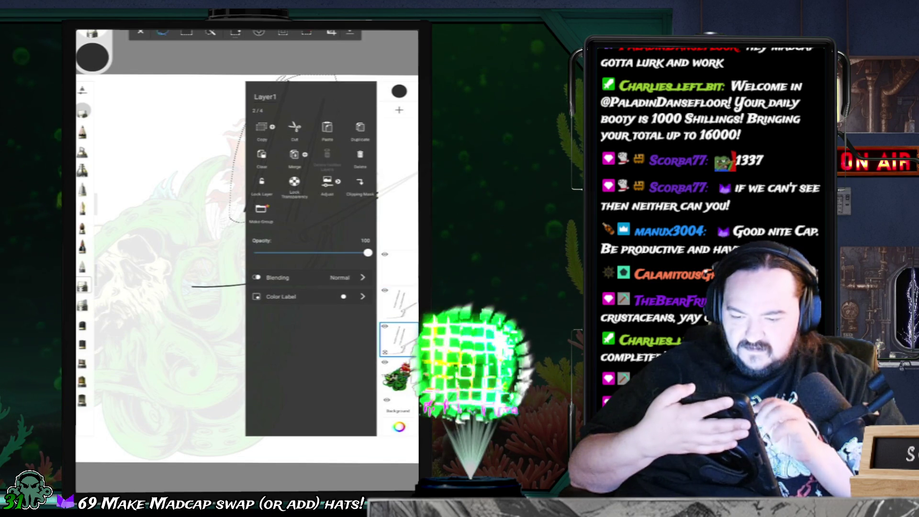
left_click(294, 132)
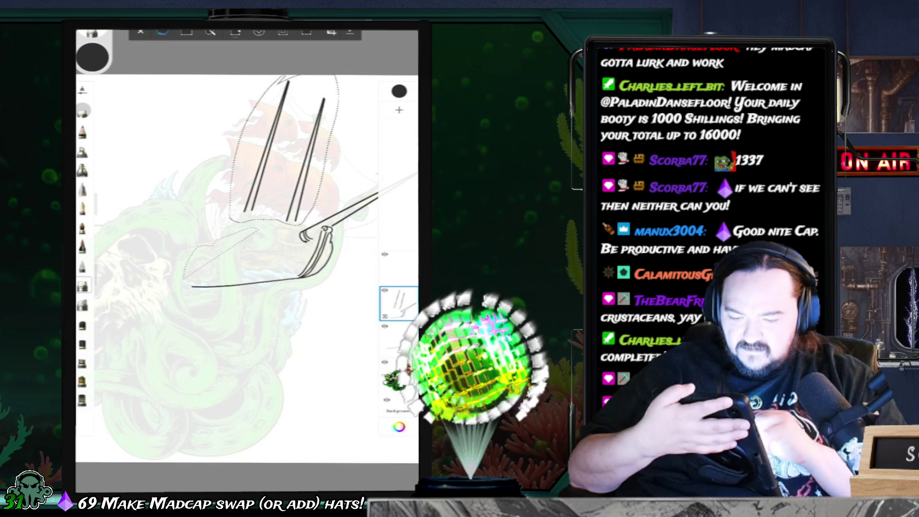
On Layer1-1, lasso the hull and bowsprit lines, excluding the masts, and cut them out.
left_click_drag(258, 229, 184, 270)
left_click_drag(410, 192, 345, 230)
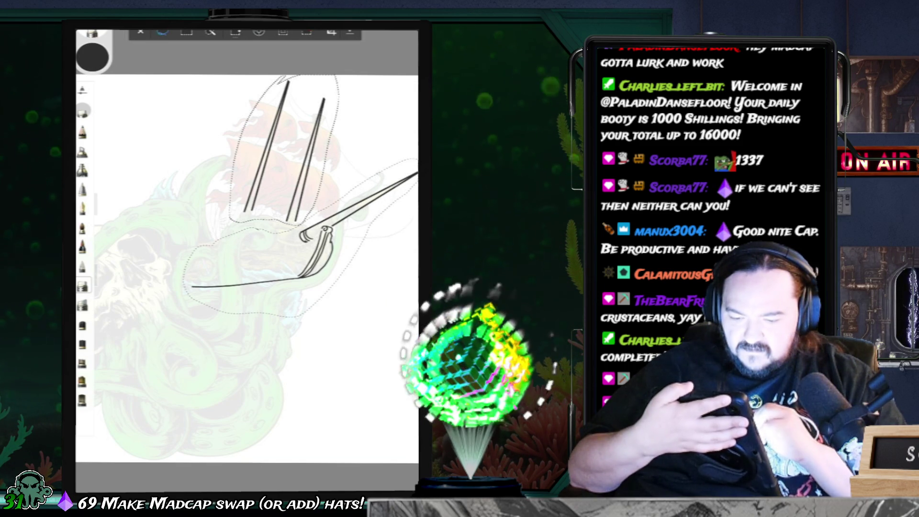
left_click_drag(287, 77, 235, 217)
left_click(283, 31)
left_click(399, 304)
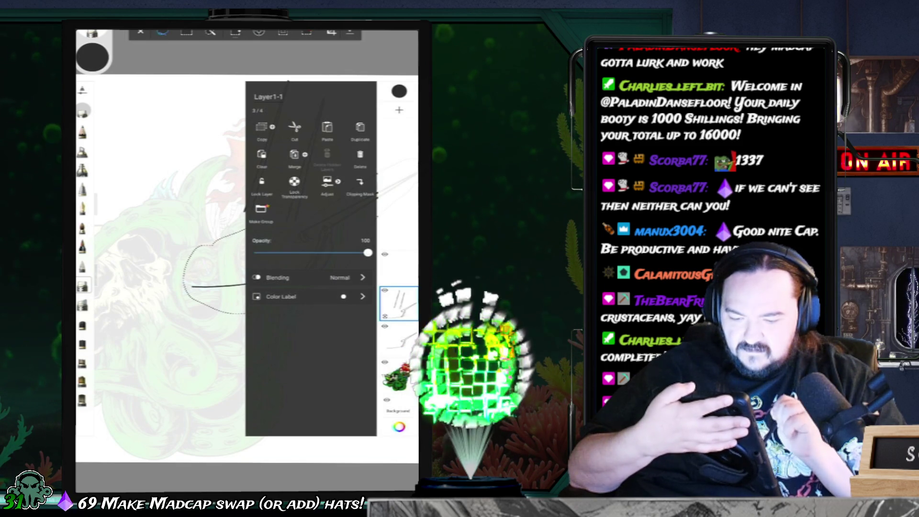
left_click(262, 127)
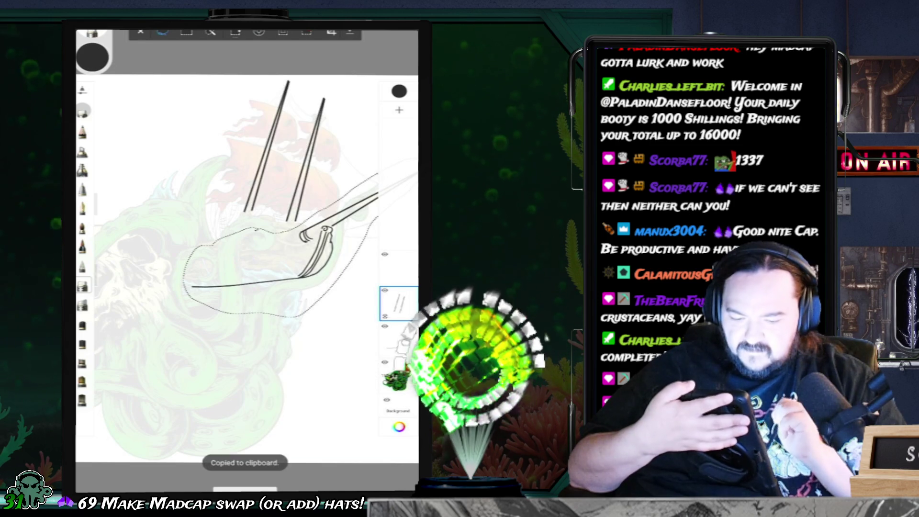
left_click(399, 304)
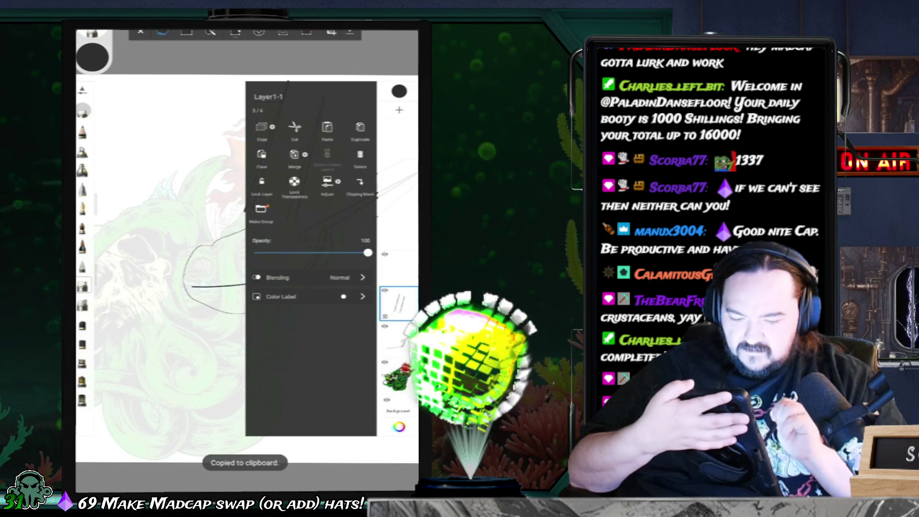
left_click(399, 304)
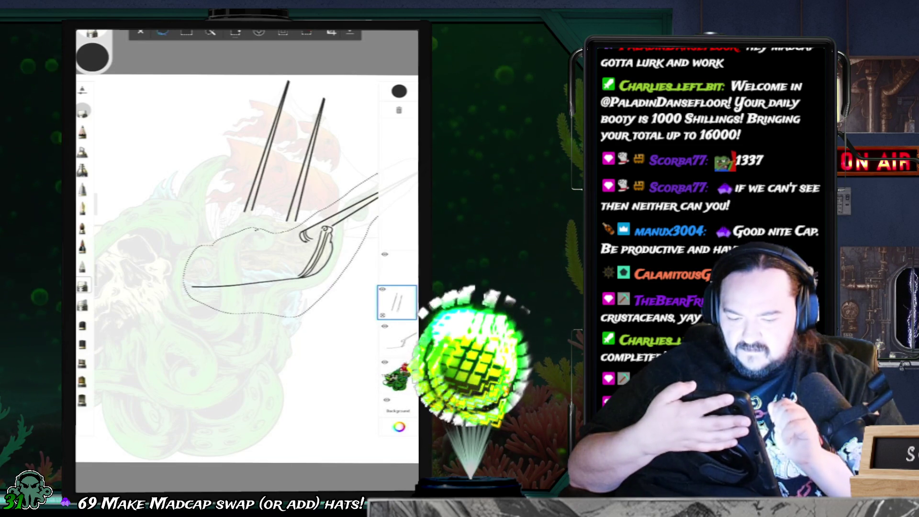
Deselect the dotted lasso around the hull and bowsprit on Layer1-1.
left_click(399, 304)
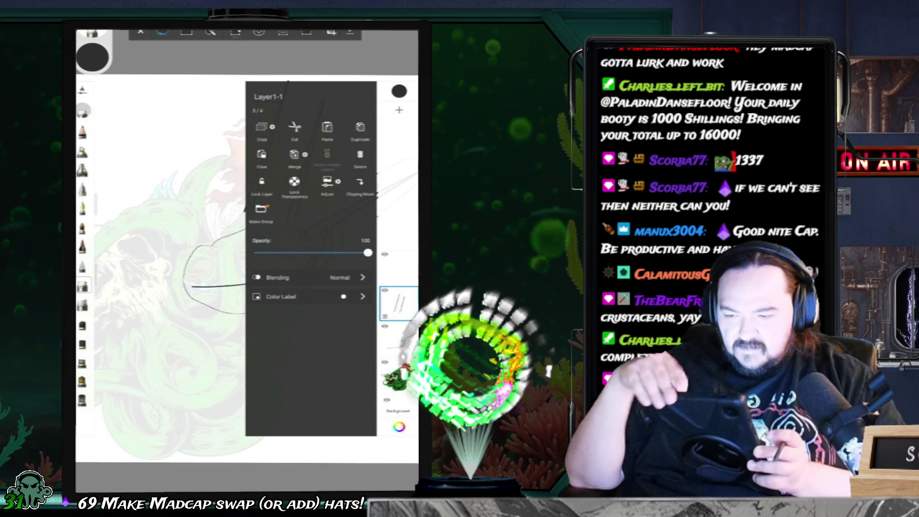
left_click(399, 304)
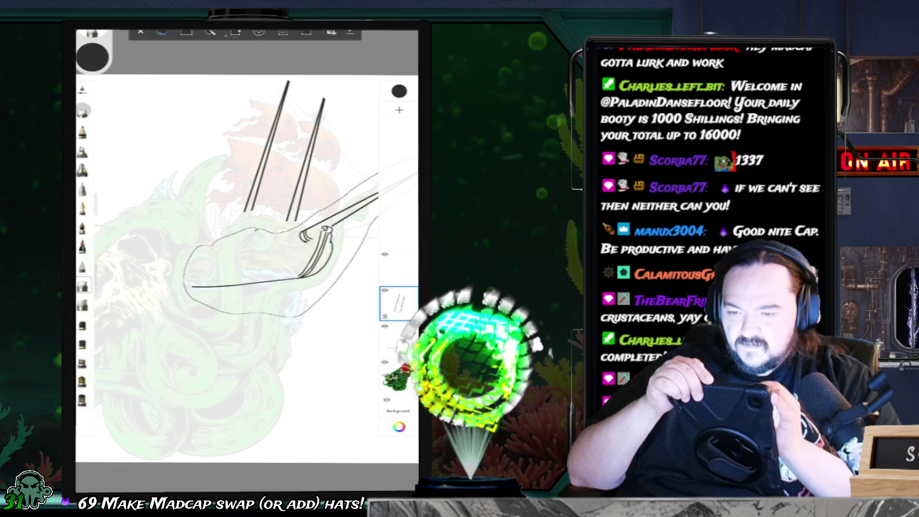
left_click(140, 31)
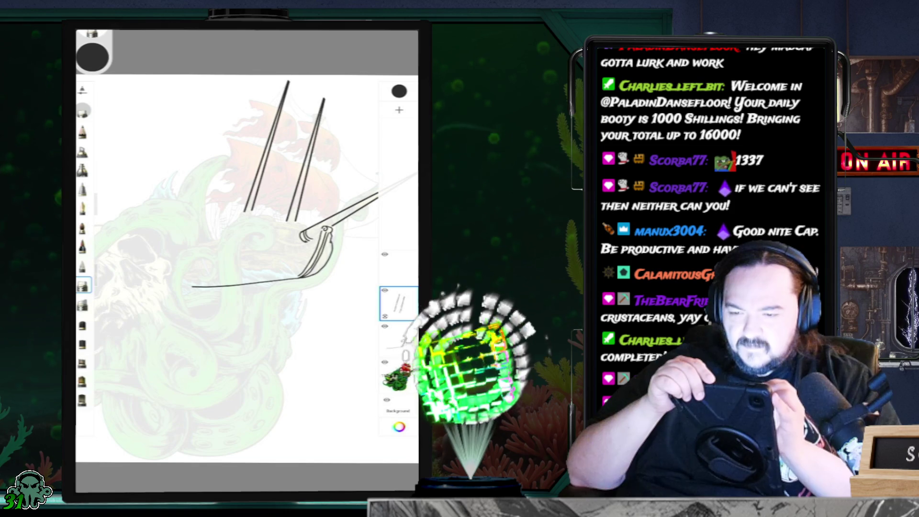
Check the Layer1-1 options, then switch on the Ruler guide.
left_click(398, 303)
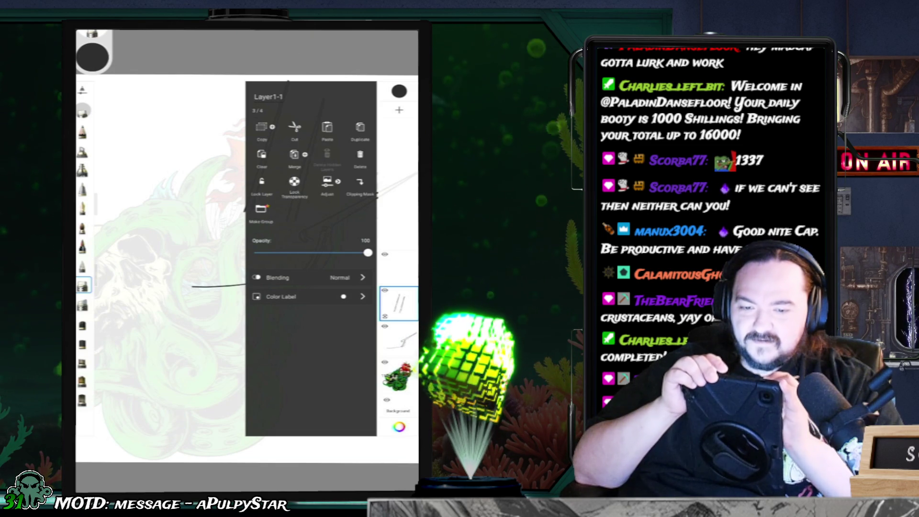
key("Escape")
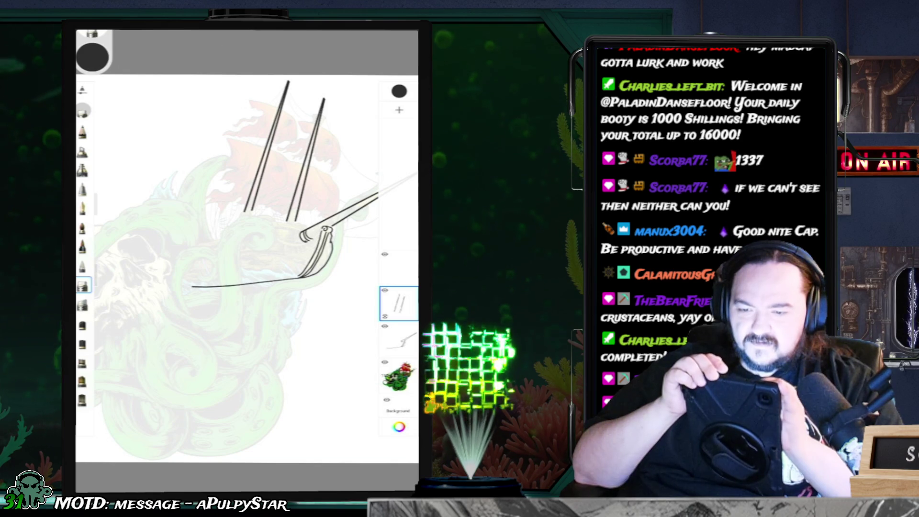
left_click(210, 32)
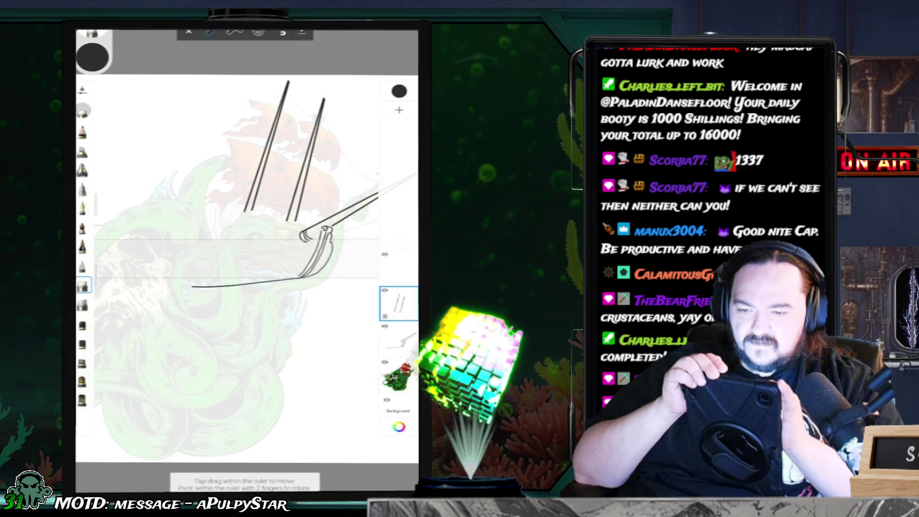
Turn off the ruler, then rotate the Layer1-1 masts upright and shift them left.
left_click(189, 32)
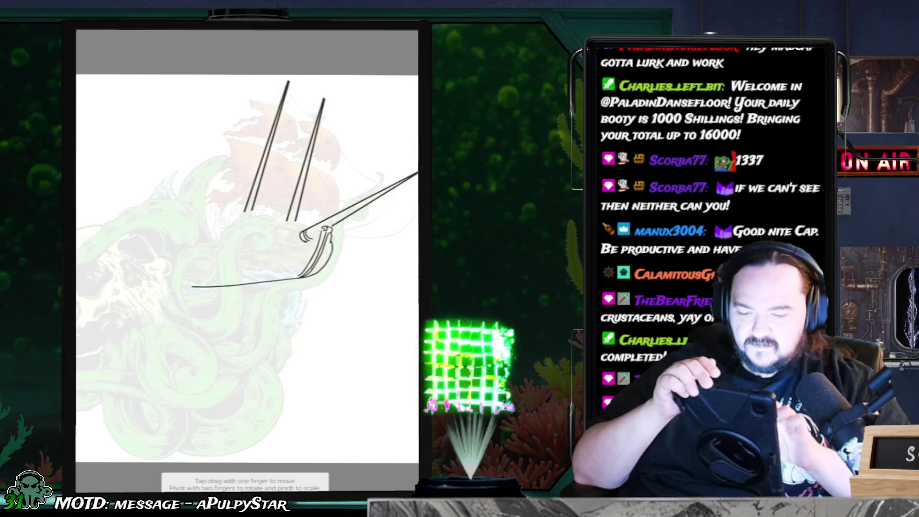
left_click_drag(307, 91, 258, 88)
mouse_move(261, 158)
left_mouse_down()
mouse_move(246, 167)
mouse_move(242, 160)
left_mouse_up()
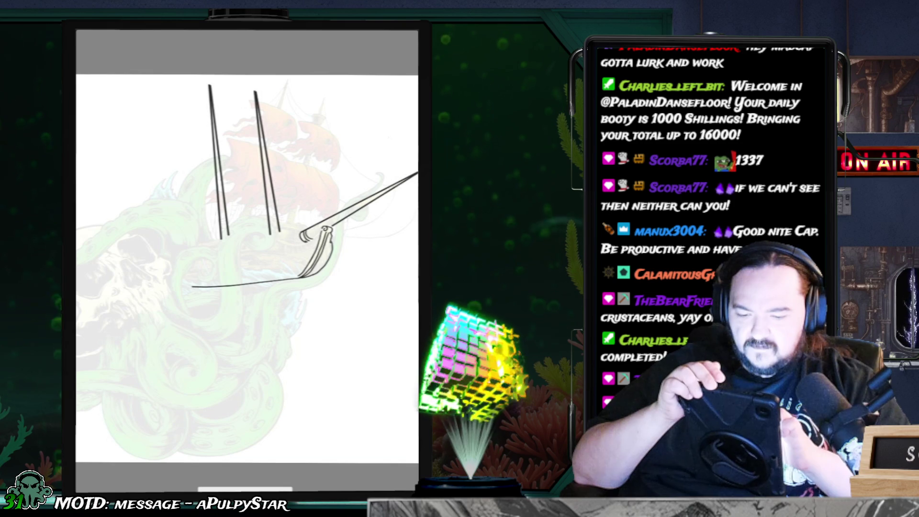
left_click_drag(242, 161, 260, 158)
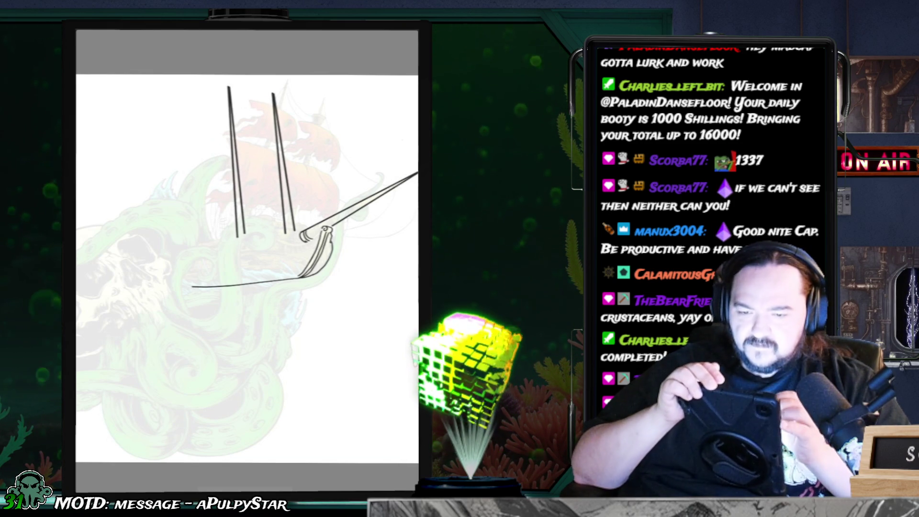
key("Tab")
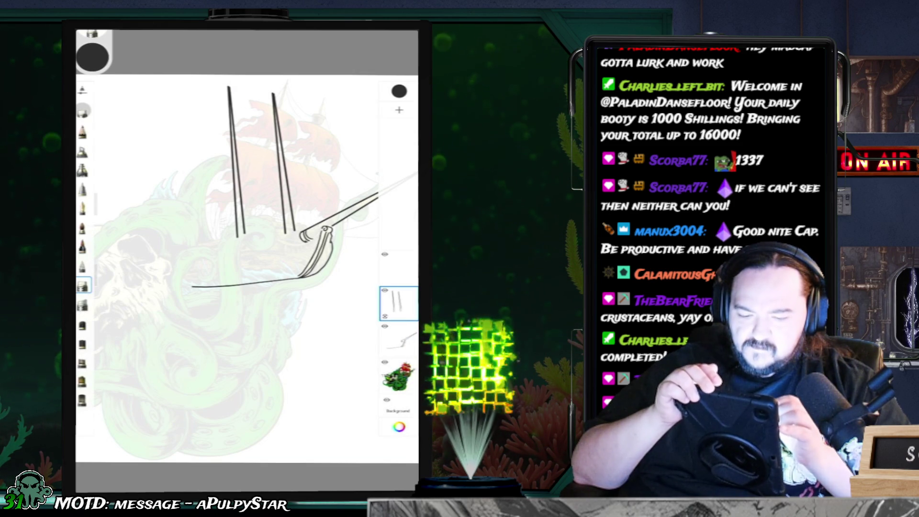
left_click(399, 303)
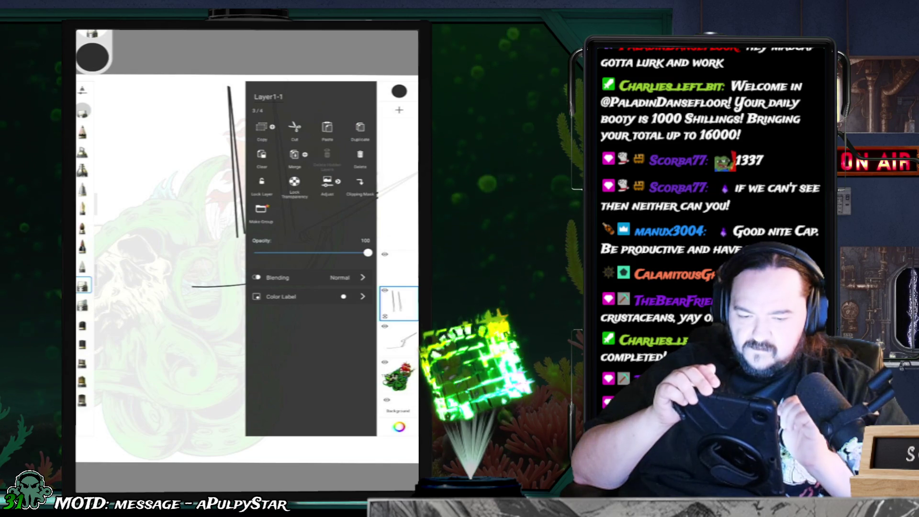
Duplicate the two-mast layer and move the copy left to give the ship four masts.
left_click(360, 129)
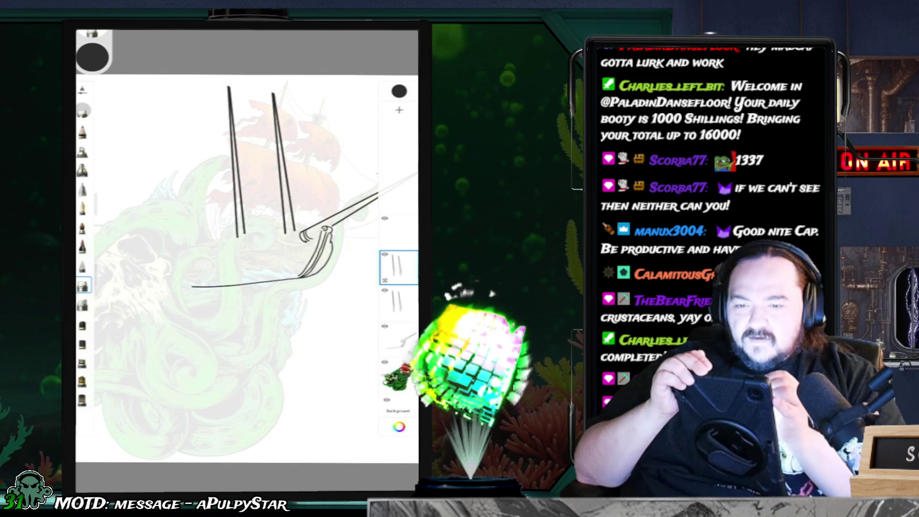
key("ctrl+t")
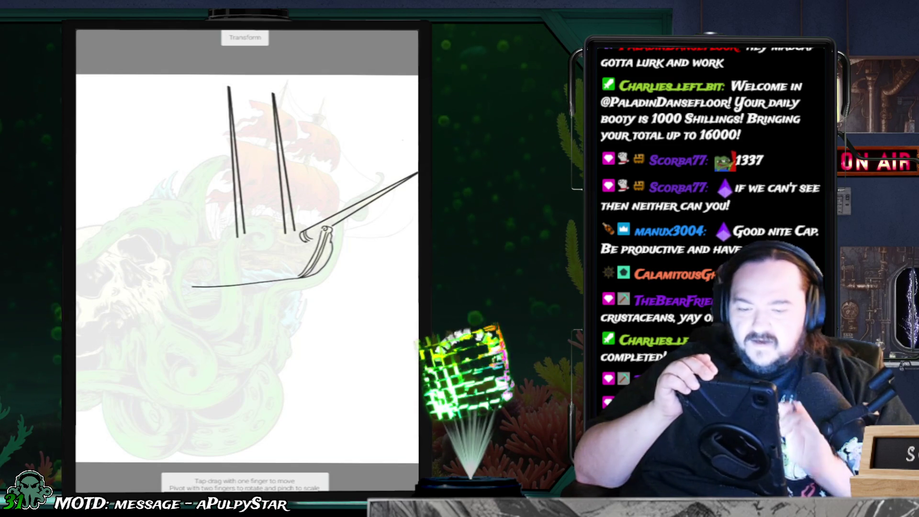
mouse_move(237, 168)
left_mouse_down()
mouse_move(177, 177)
mouse_move(170, 184)
mouse_move(184, 192)
left_mouse_up()
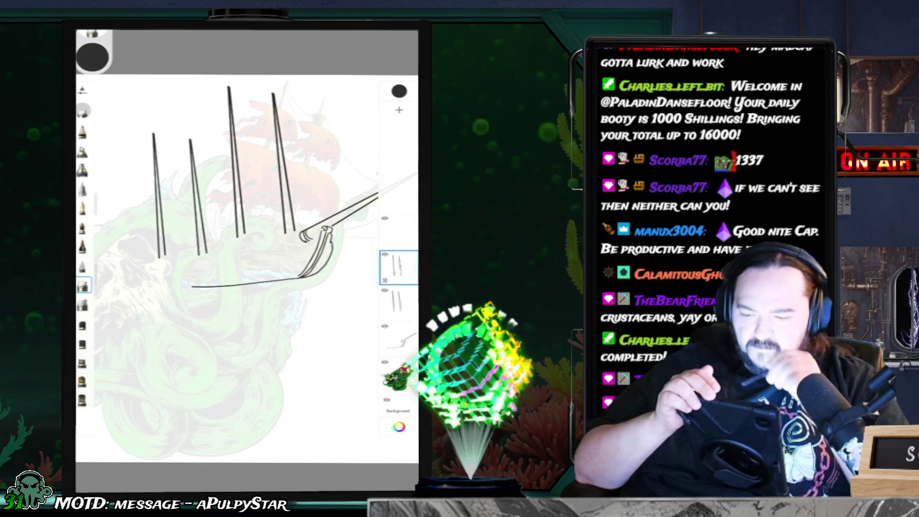
Check the brush settings, then undo the short leftmost mast stroke.
left_click(82, 286)
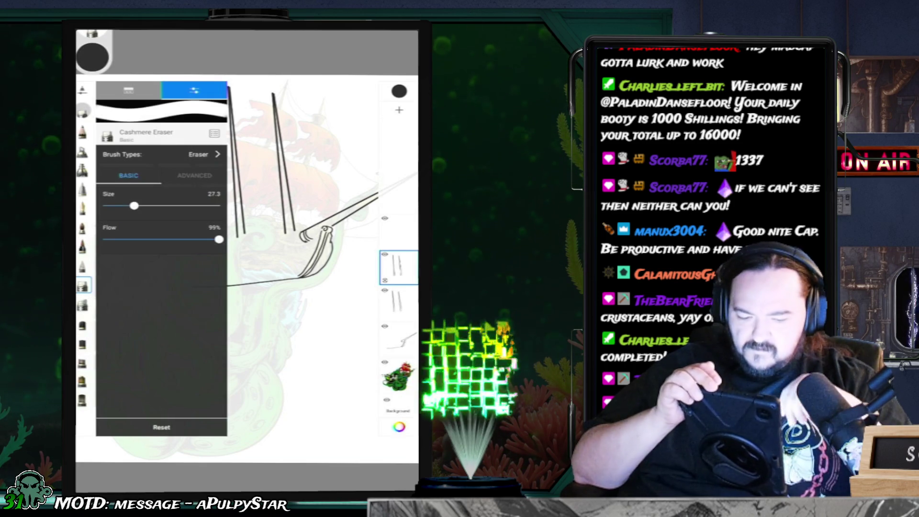
left_click(398, 267)
left_click(398, 266)
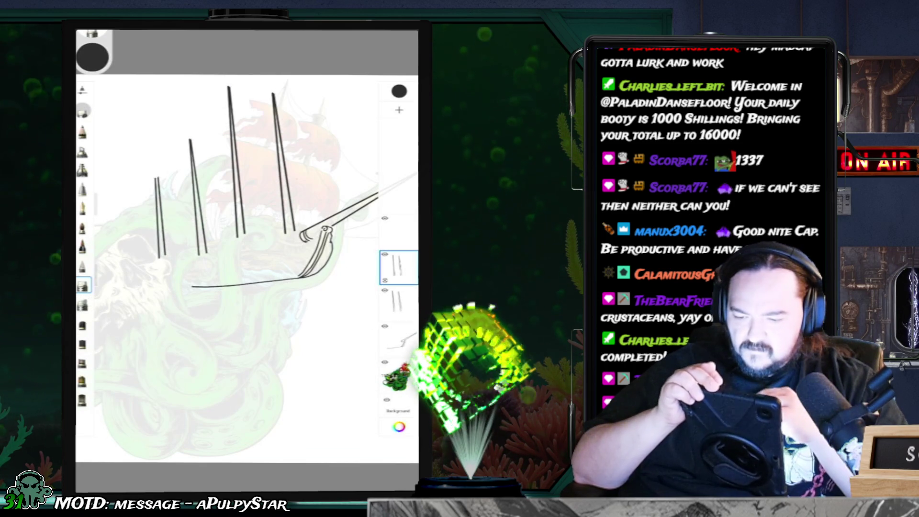
key("ctrl+z")
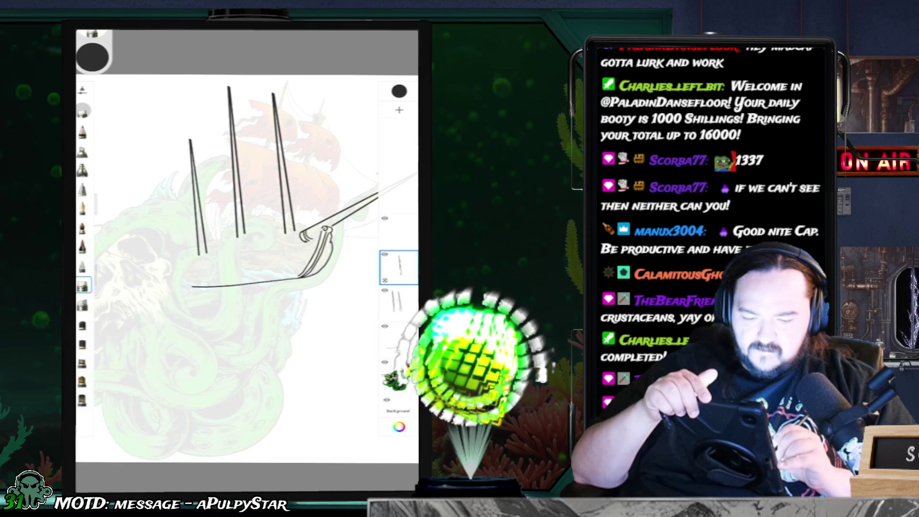
Merge the mast layers down twice so all mast lines sit on Layer1-1.
left_click(399, 267)
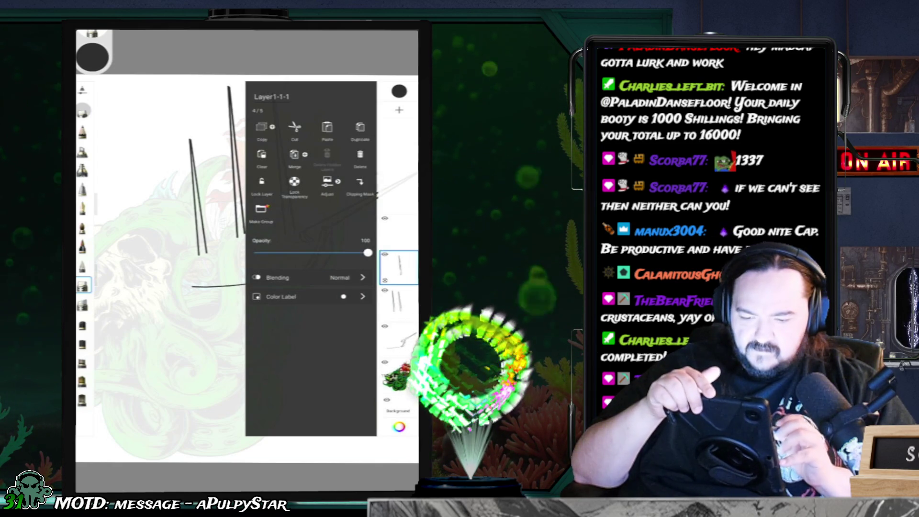
left_click(294, 154)
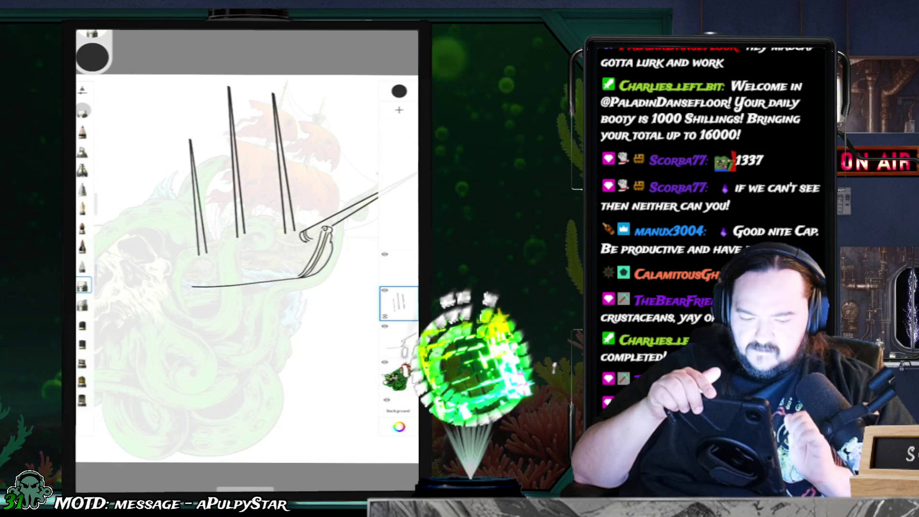
left_click(399, 303)
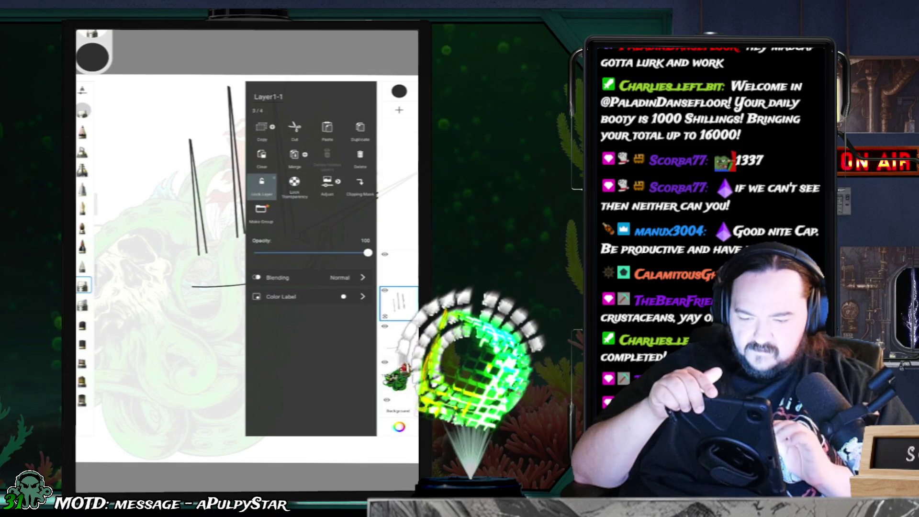
left_click(294, 155)
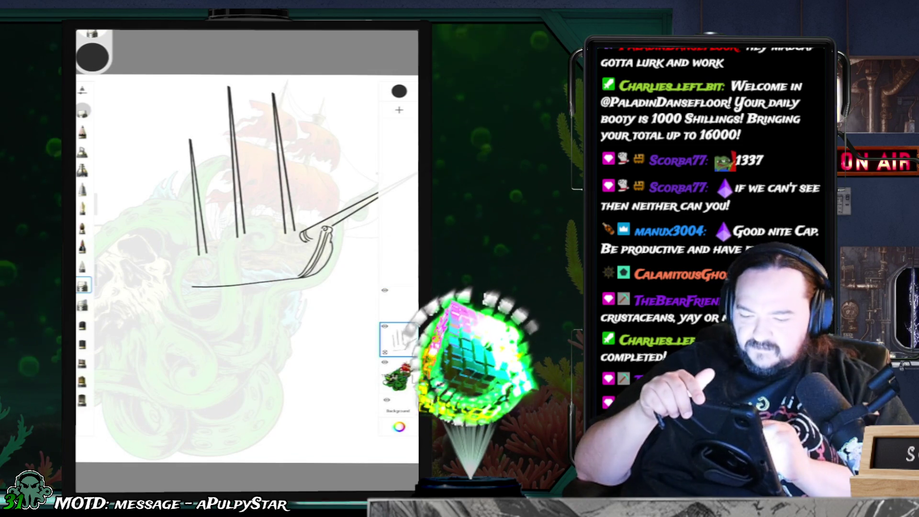
left_click(83, 209)
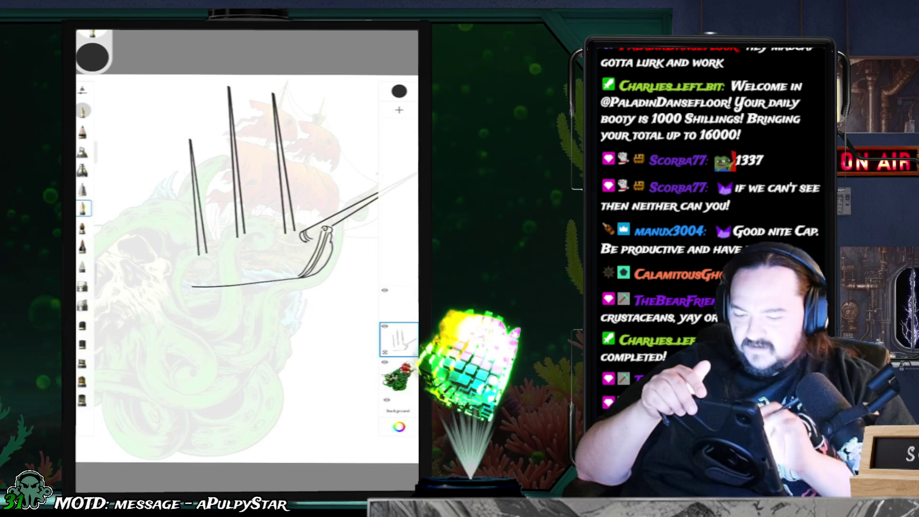
Attempt two long hull-side curves with the pencil and undo both.
scroll(247, 260, "up", 3)
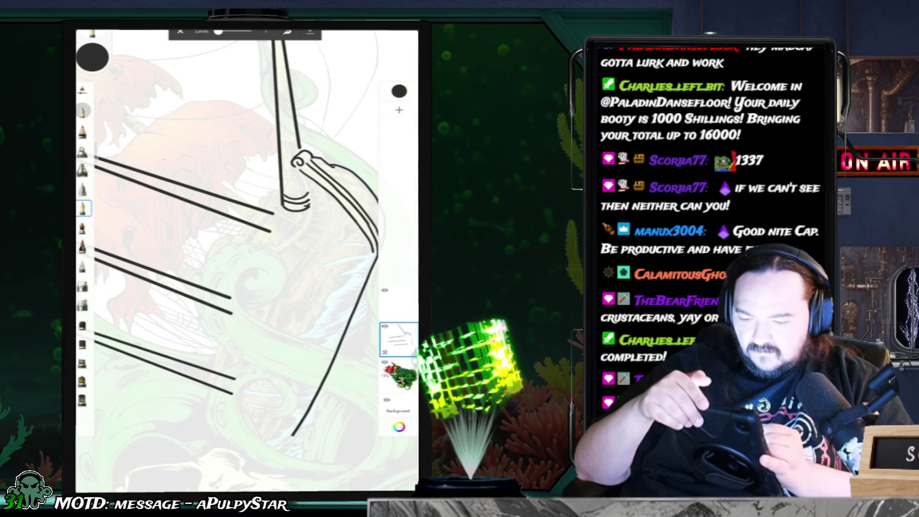
left_click_drag(248, 235, 194, 398)
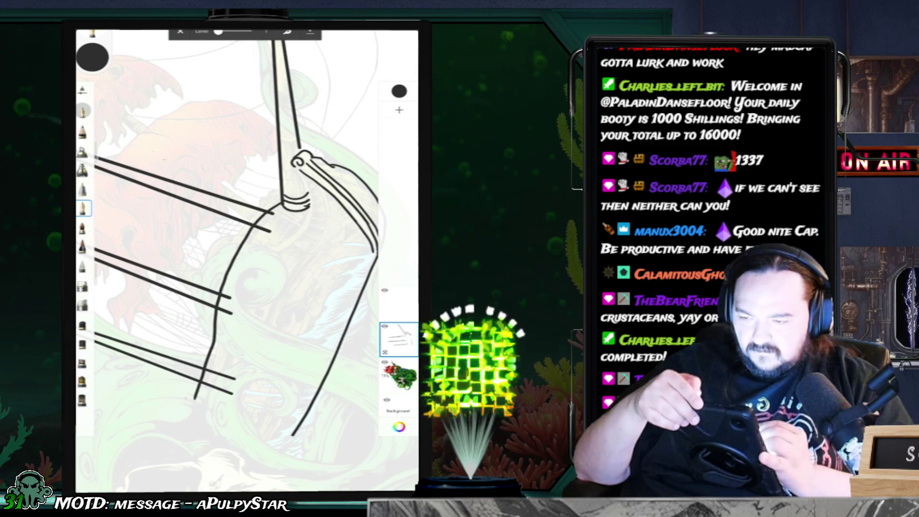
key("ctrl+z")
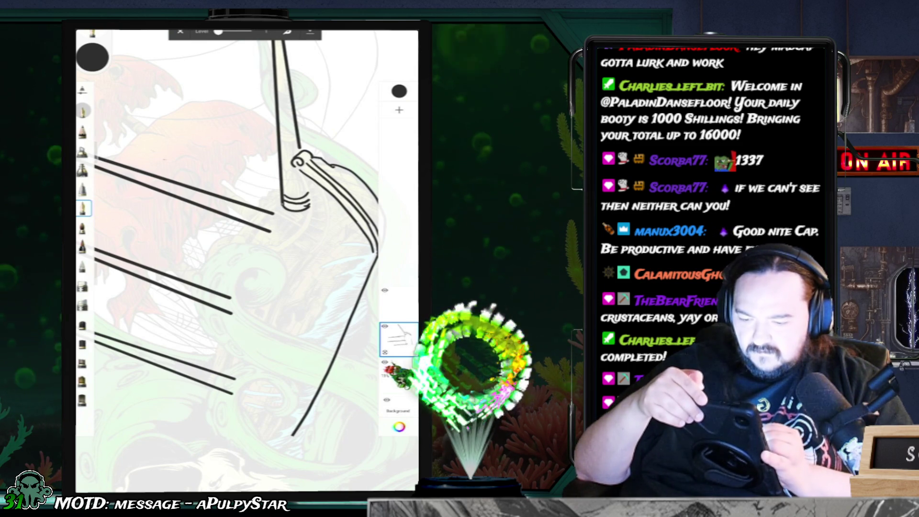
left_click_drag(272, 209, 225, 337)
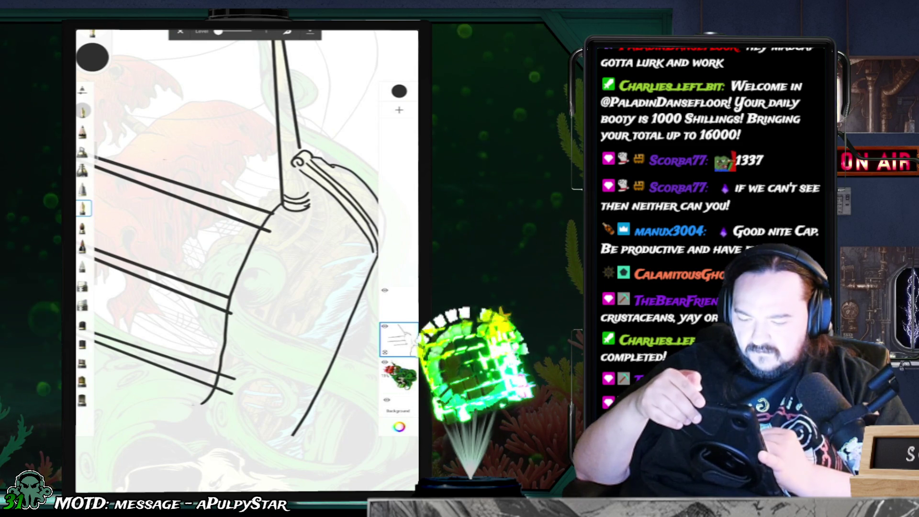
key("ctrl+z")
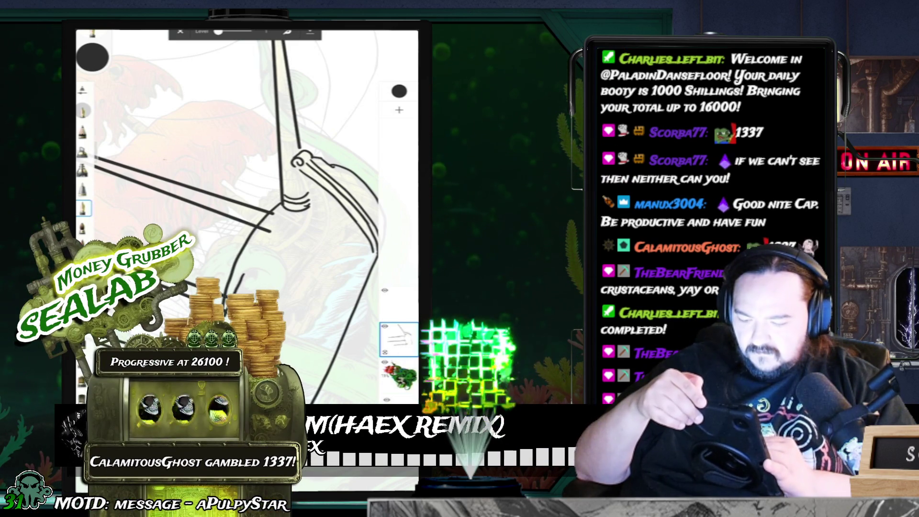
Add short hook and slanted strokes at the deck and mast bases, and extend the stern outline down-left.
left_click_drag(247, 215, 266, 196)
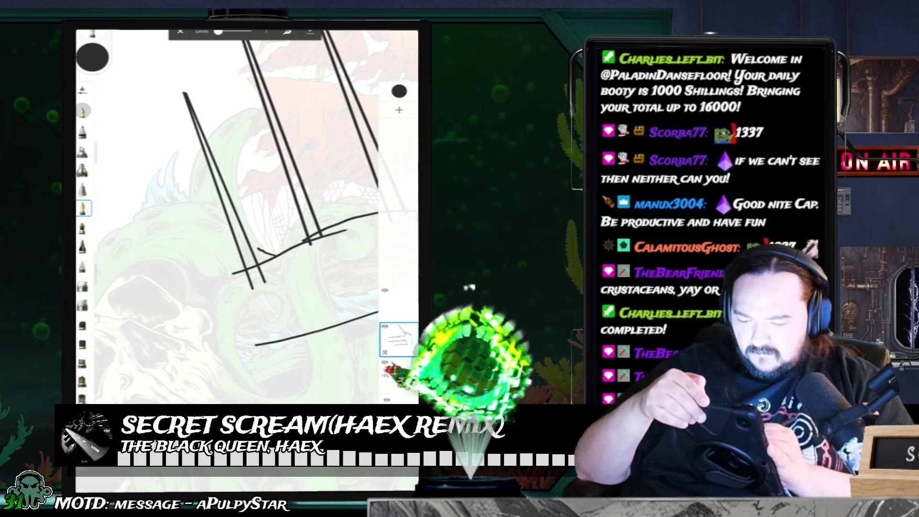
left_click_drag(257, 246, 273, 254)
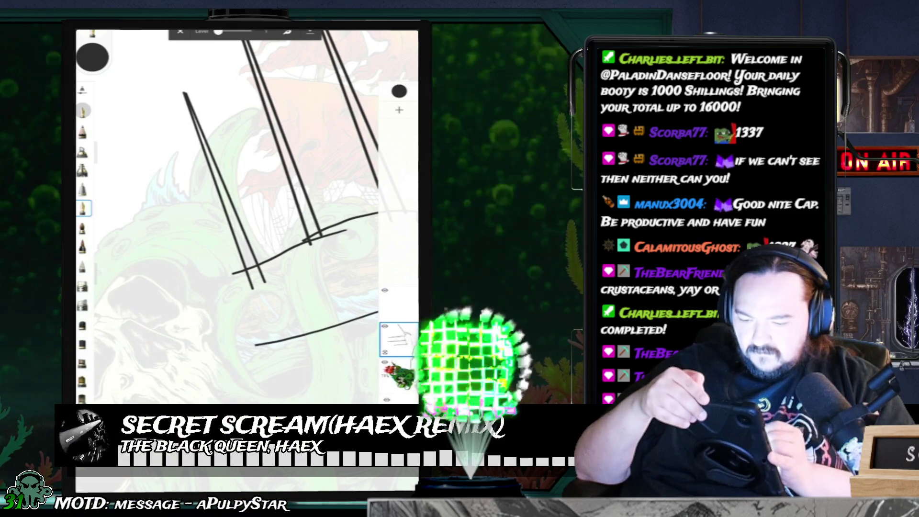
mouse_move(246, 216)
left_mouse_down()
mouse_move(220, 192)
mouse_move(230, 206)
left_mouse_up()
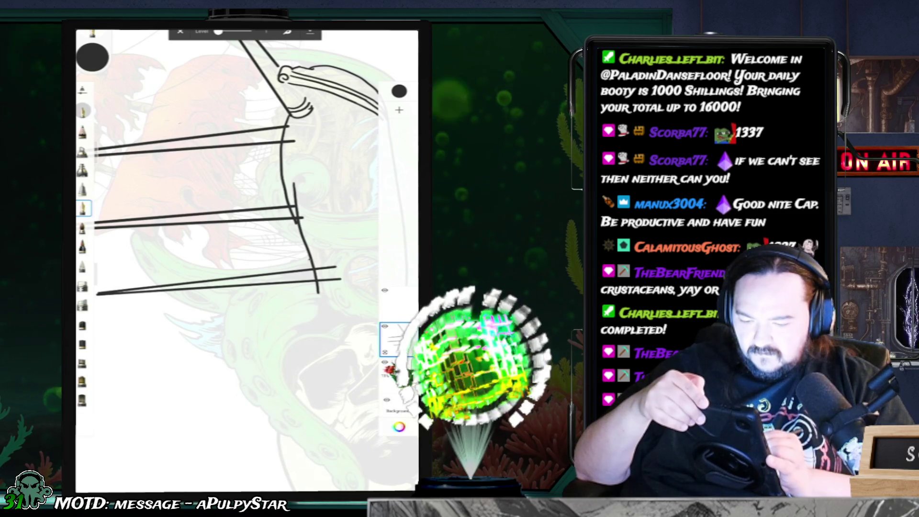
left_click_drag(301, 269, 312, 260)
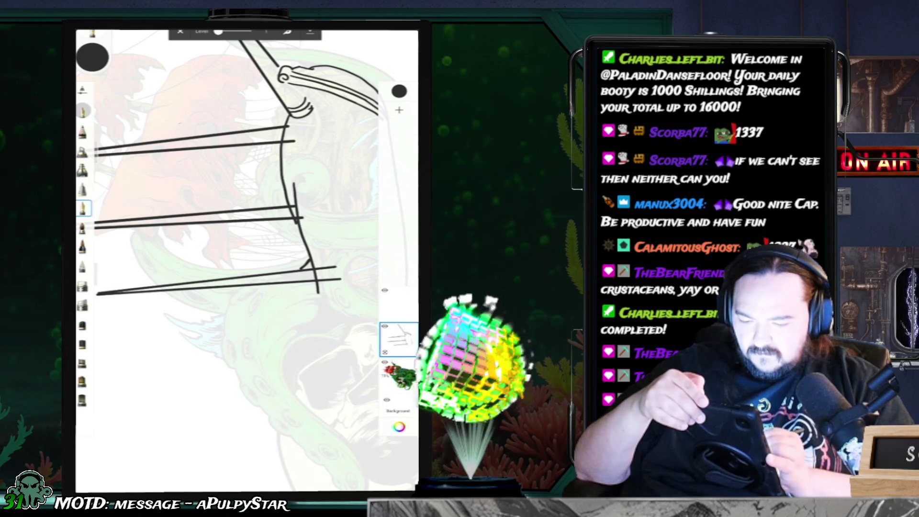
left_click_drag(239, 215, 225, 240)
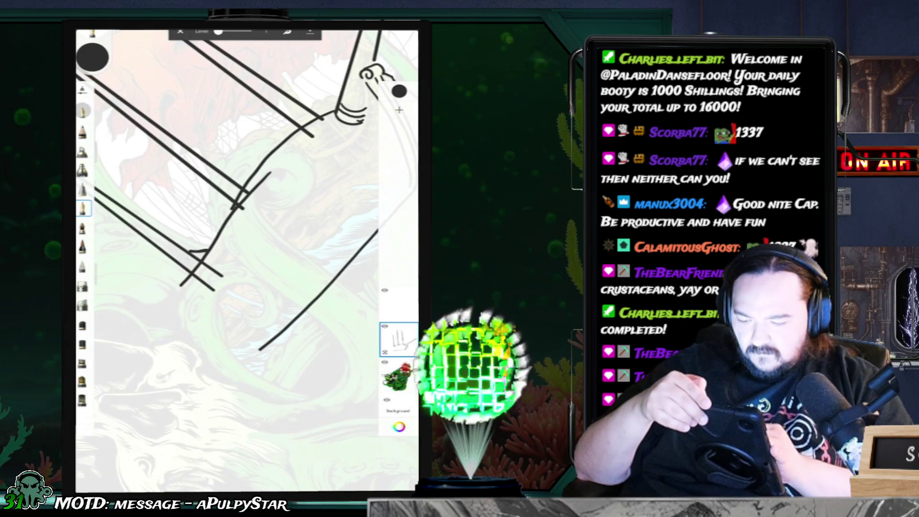
left_click_drag(178, 268, 151, 292)
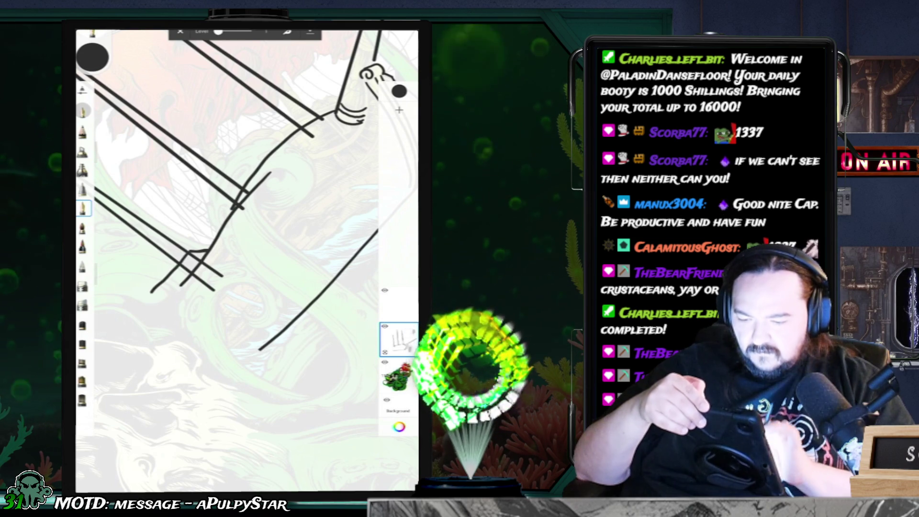
mouse_move(239, 215)
left_mouse_down()
mouse_move(225, 192)
mouse_move(240, 167)
left_mouse_up()
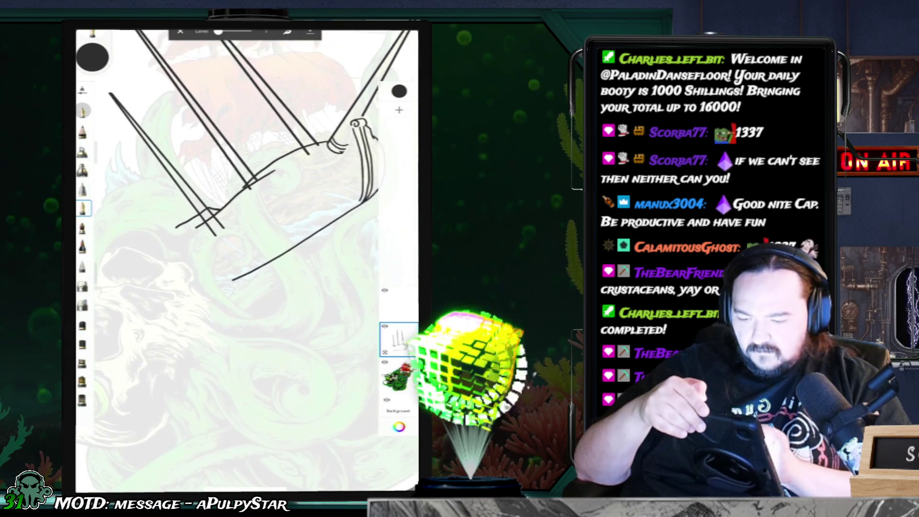
left_click_drag(239, 216, 268, 192)
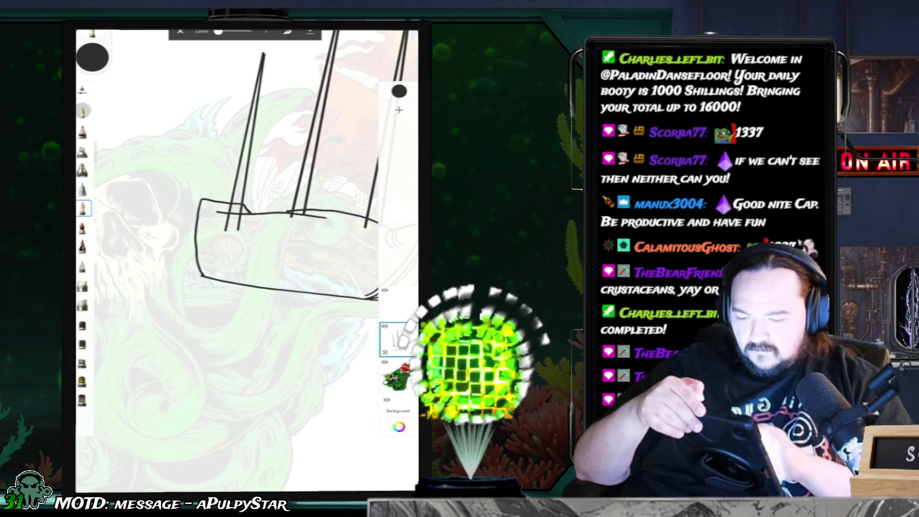
left_click_drag(239, 215, 220, 182)
left_click_drag(240, 215, 216, 192)
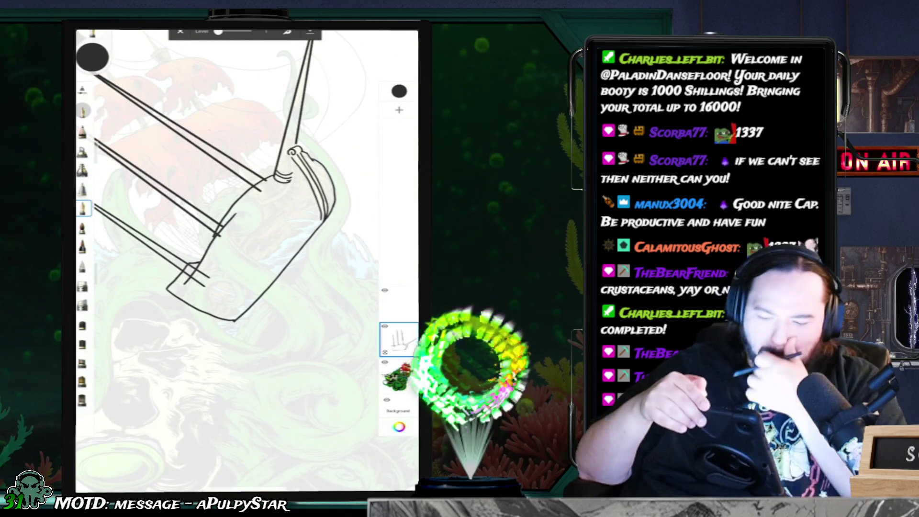
left_click(82, 286)
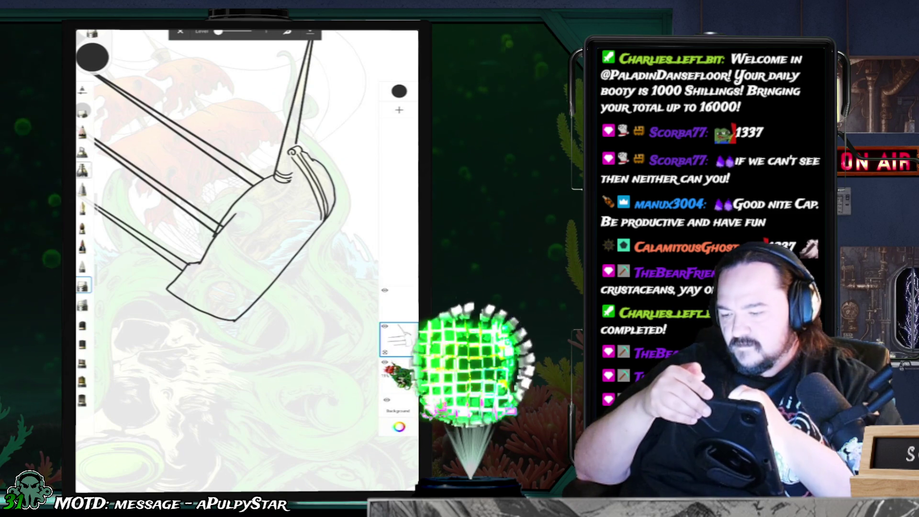
left_click(83, 207)
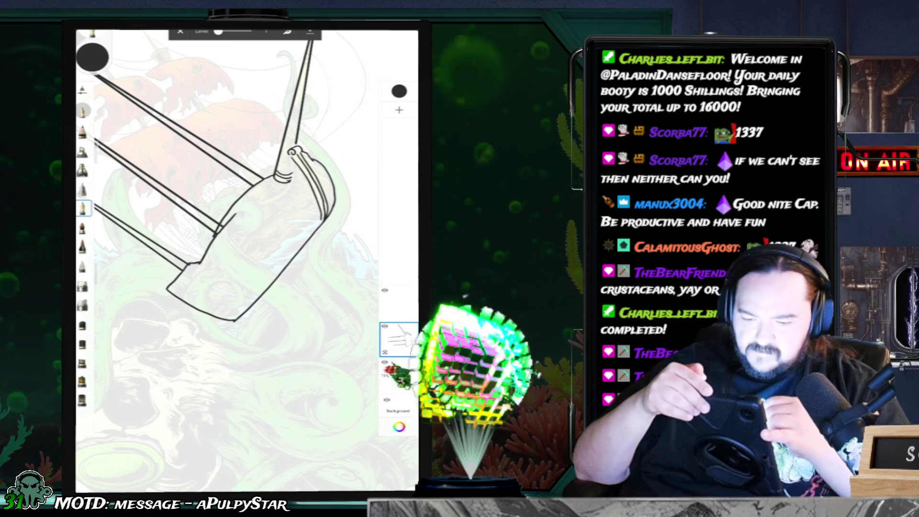
scroll(227, 231, "up", 5)
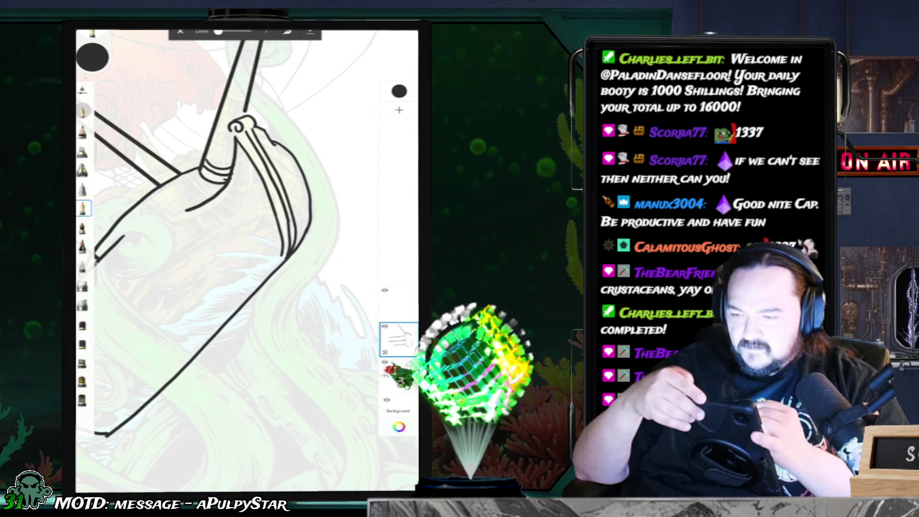
Undo the last band and scroll strokes on the bow, returning to the pencil brush.
key("ctrl+z")
mouse_move(227, 258)
left_mouse_down()
mouse_move(249, 287)
mouse_move(211, 254)
left_mouse_up()
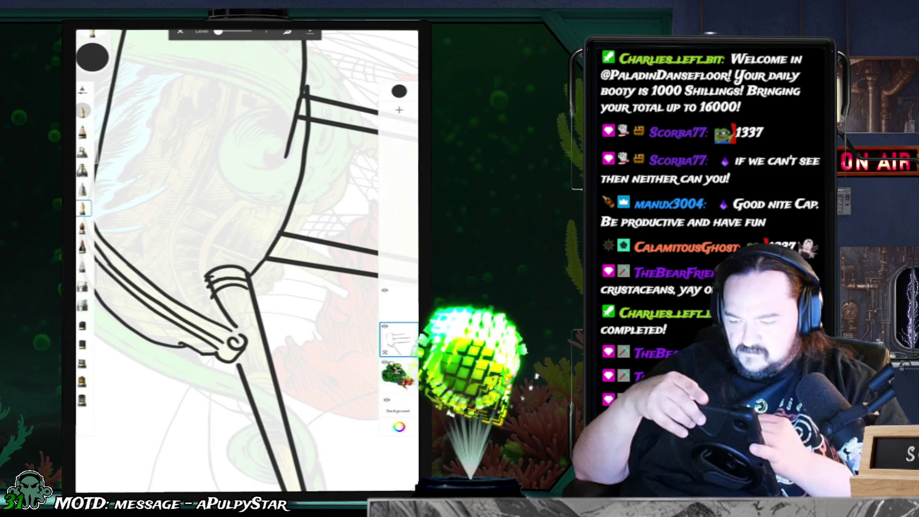
left_click(82, 286)
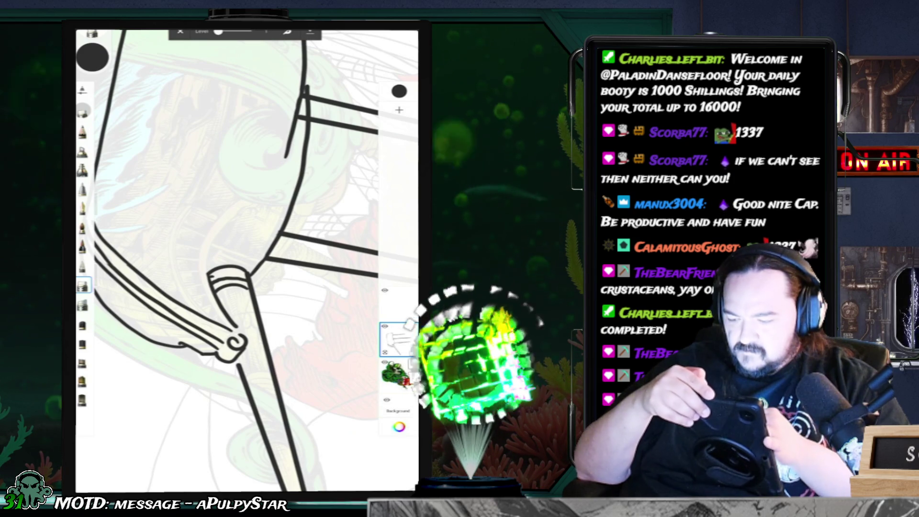
left_click(82, 208)
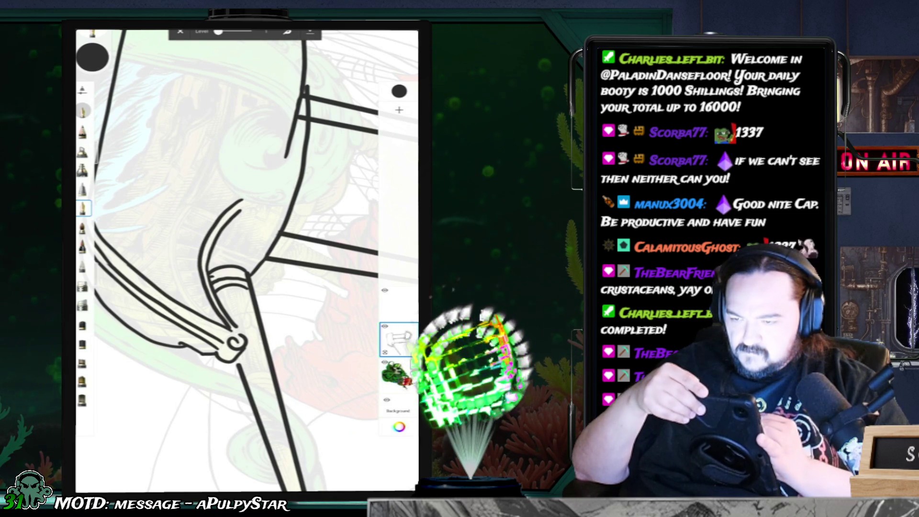
key("ctrl+z")
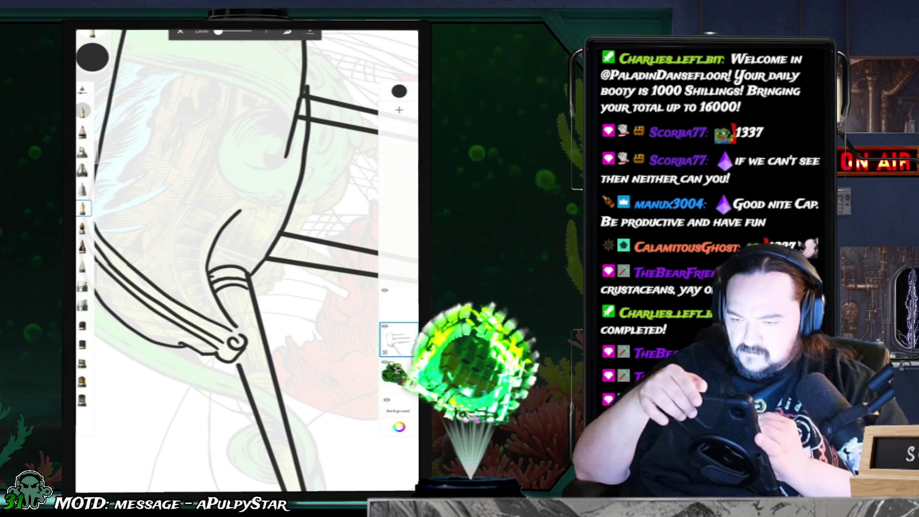
Raise the Level to 3 and draw four sweeping curves beside the bow scroll.
left_click_drag(219, 31, 235, 31)
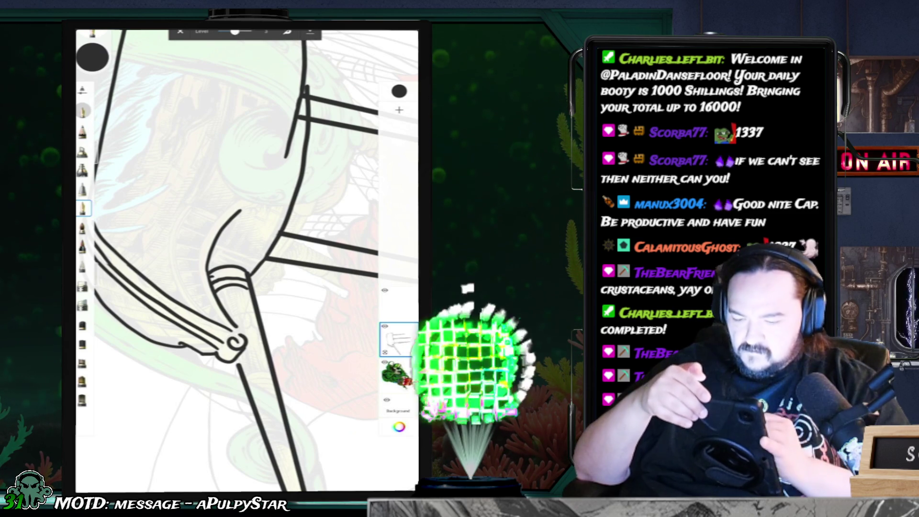
left_click_drag(240, 201, 201, 283)
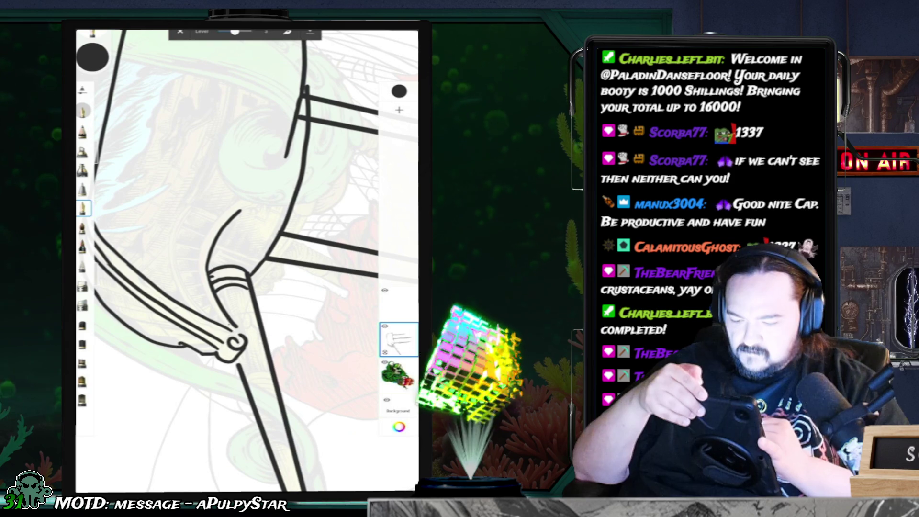
left_click_drag(198, 280, 235, 201)
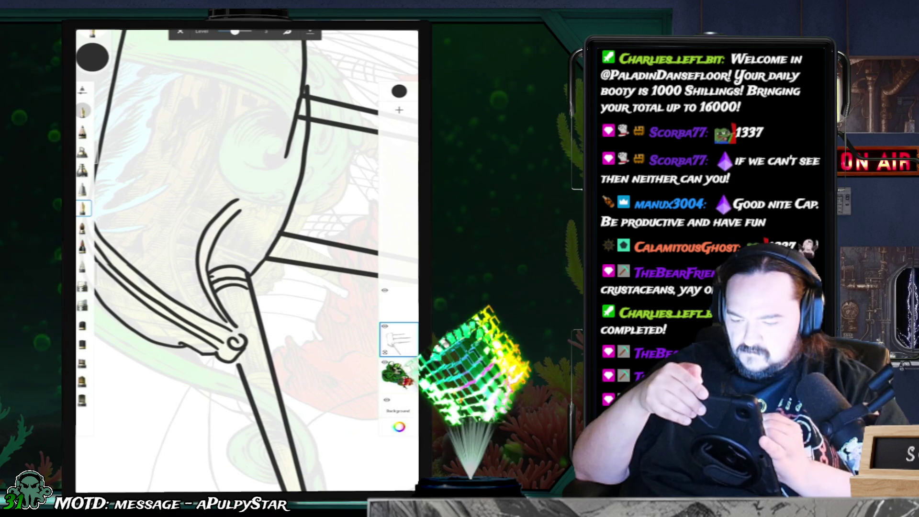
left_click_drag(177, 271, 196, 209)
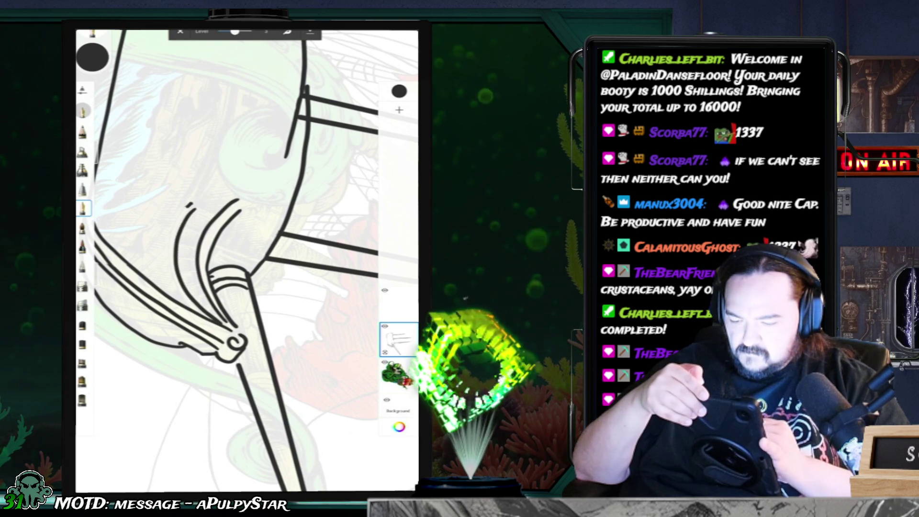
left_click_drag(190, 206, 182, 307)
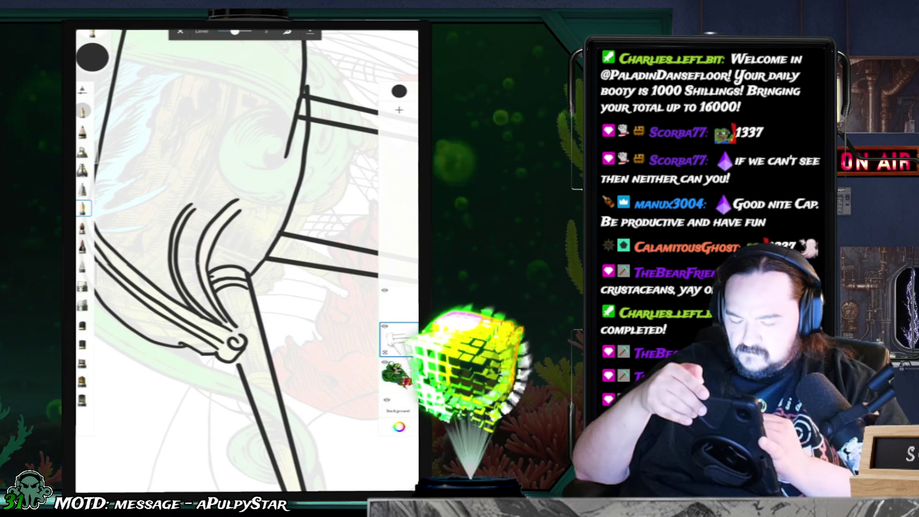
left_click_drag(230, 268, 297, 215)
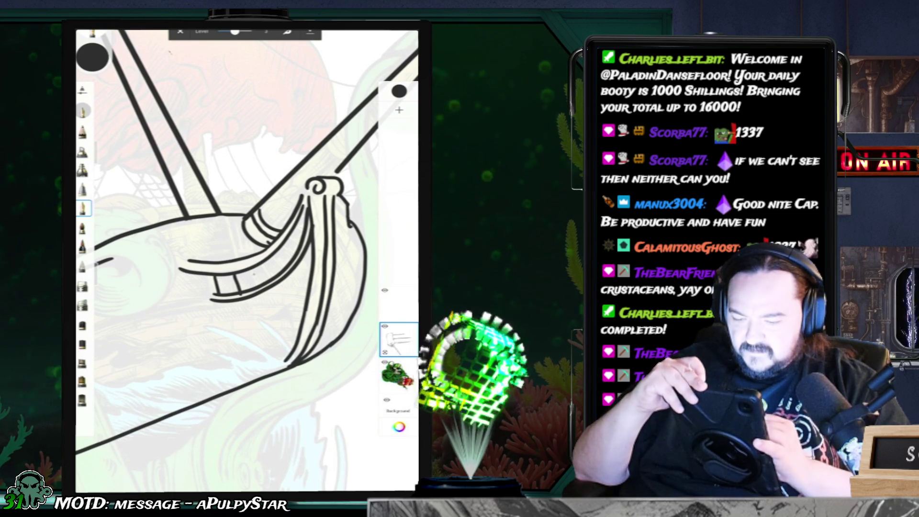
Zoom onto the bow and draw short vertical slats between the curved rail lines.
left_click_drag(324, 186, 348, 115)
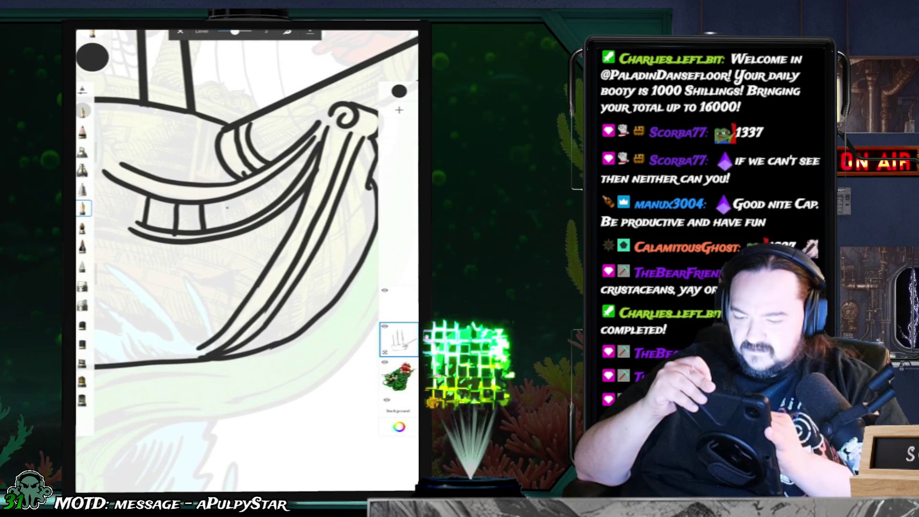
left_click_drag(221, 203, 225, 221)
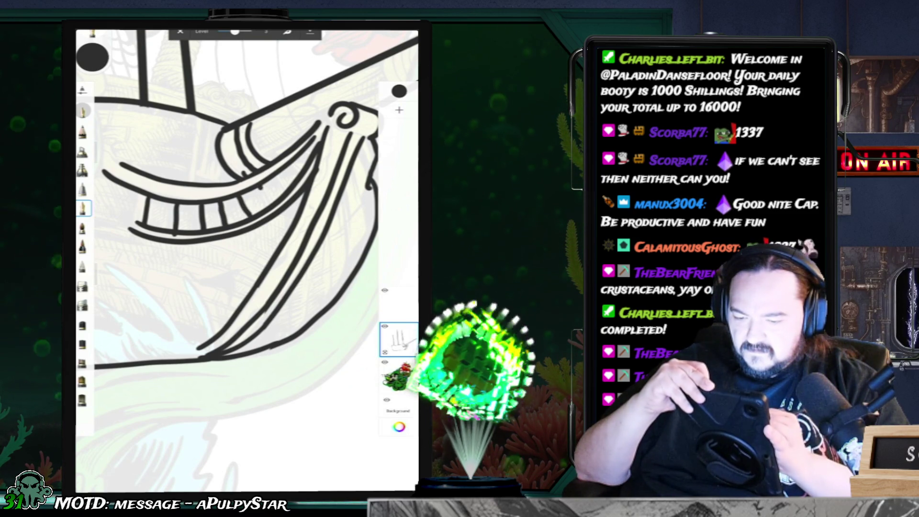
mouse_move(282, 170)
left_mouse_down()
mouse_move(285, 183)
mouse_move(298, 175)
left_mouse_up()
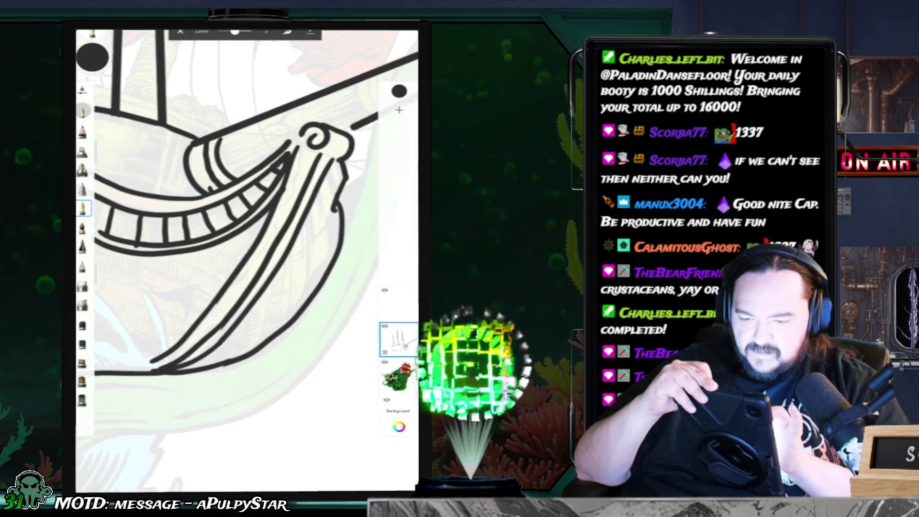
scroll(247, 261, "up", 5)
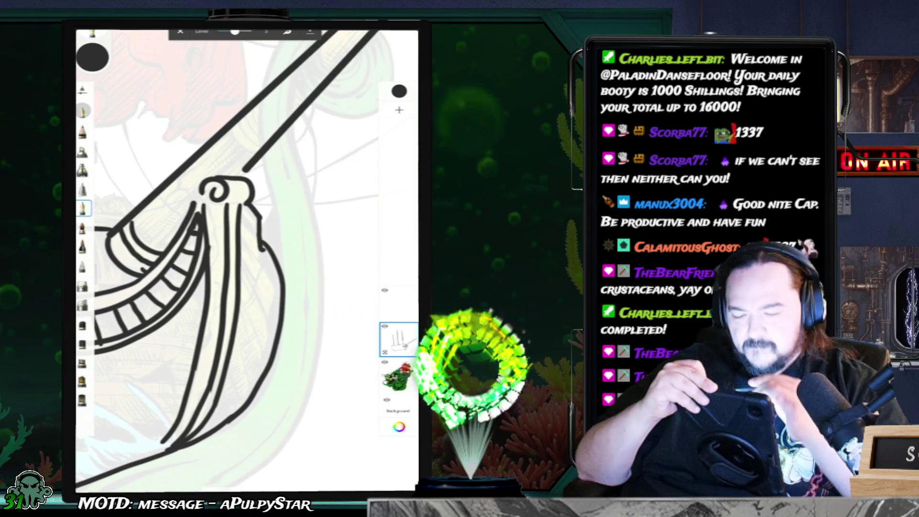
left_click_drag(222, 187, 182, 153)
Add a short curve to the bow scroll and swap brushes back to the inking brush.
mouse_move(245, 133)
left_mouse_down()
mouse_move(233, 153)
mouse_move(261, 165)
left_mouse_up()
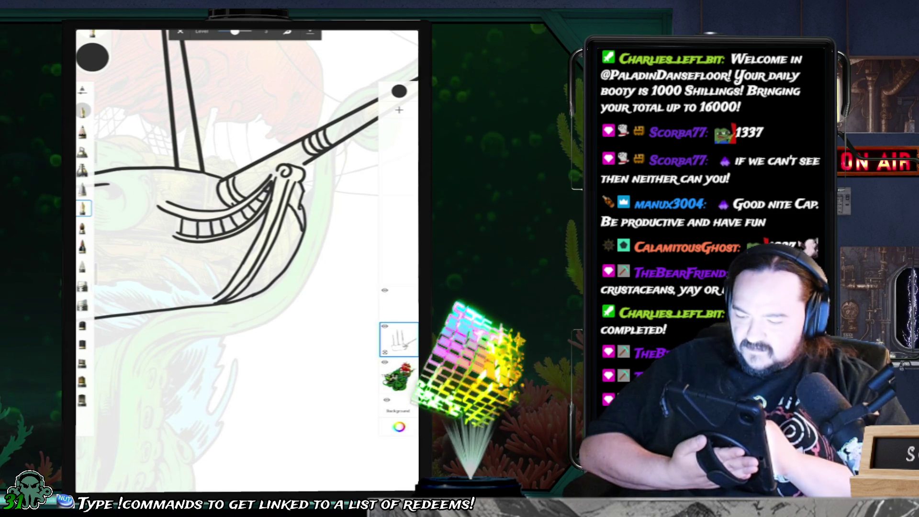
left_click(82, 286)
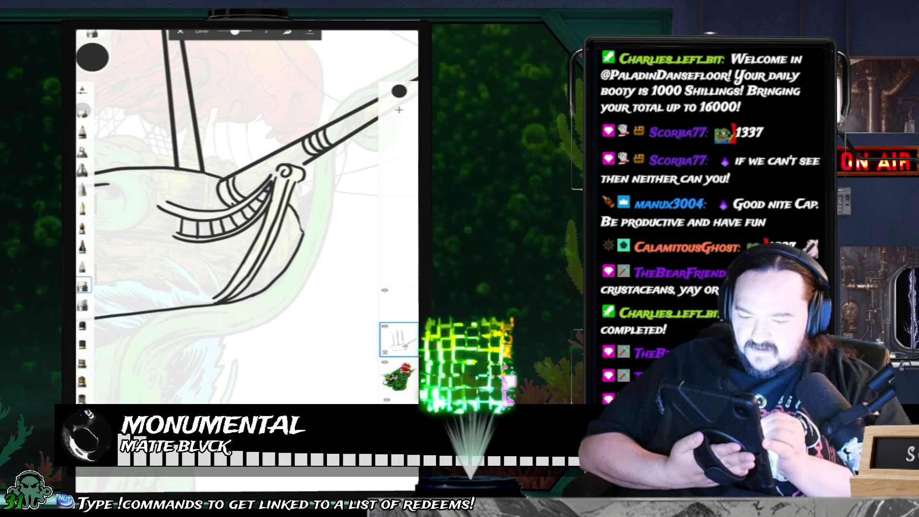
left_click(83, 208)
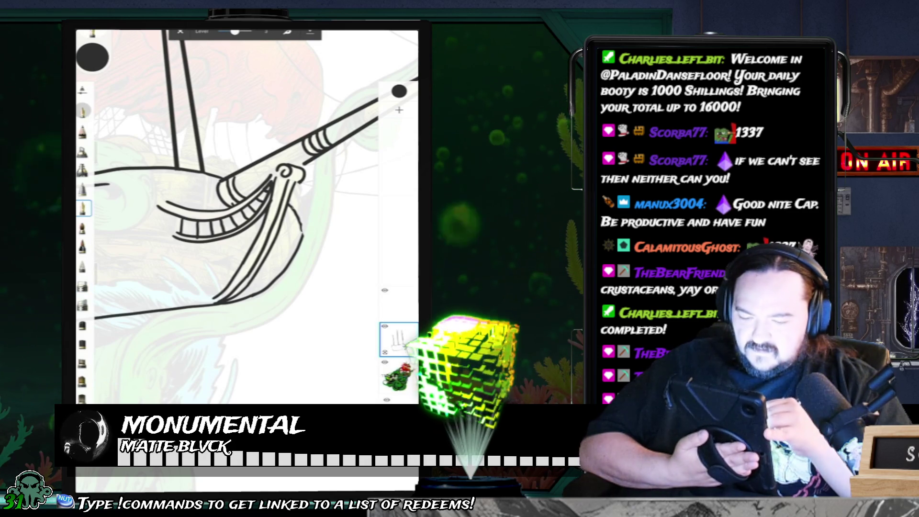
Undo the stray curve along the hull bottom near the bow and review the whole ship.
scroll(247, 177, "down", 5)
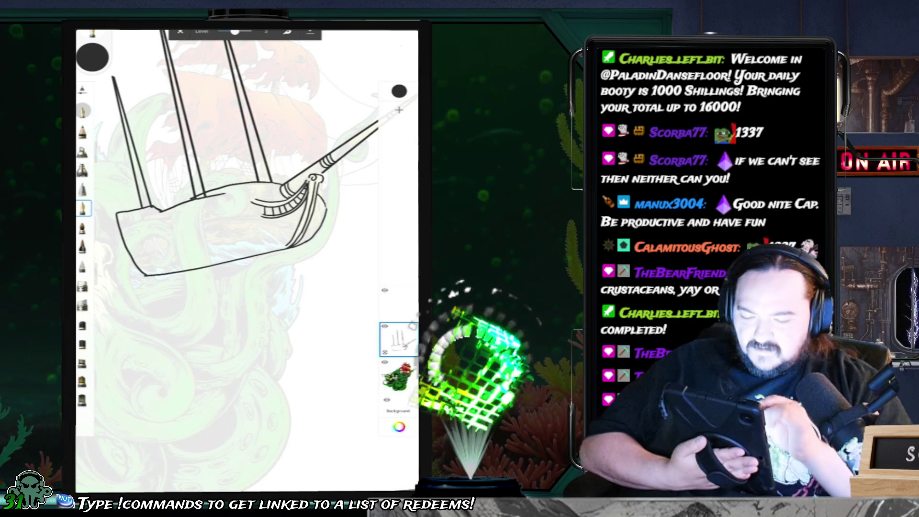
scroll(249, 201, "up", 5)
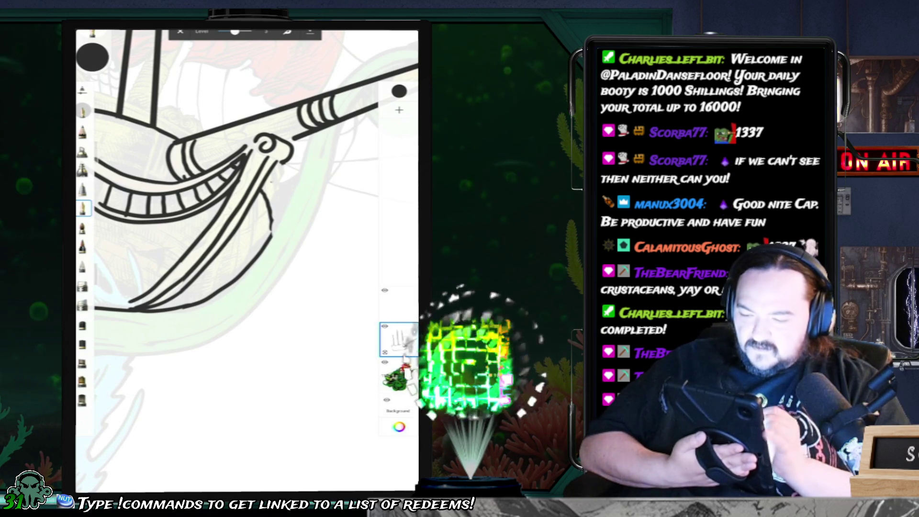
left_click(82, 286)
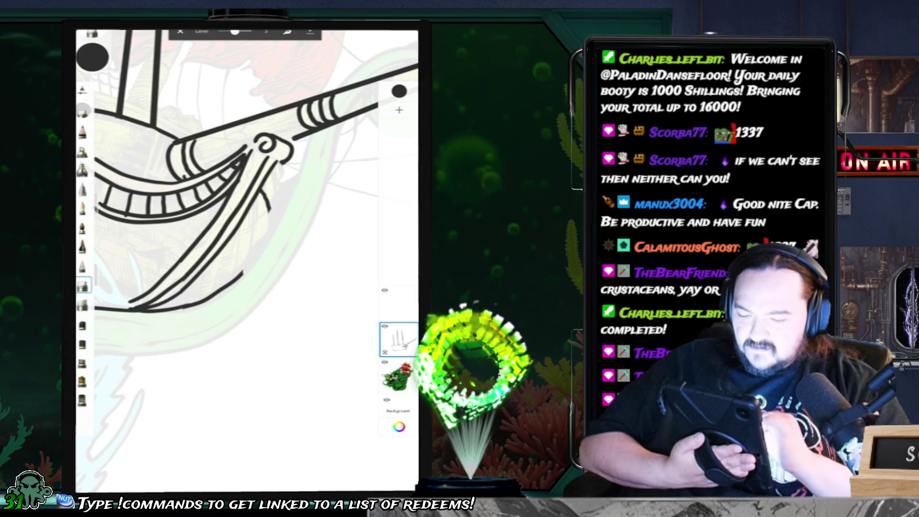
key("ctrl+z")
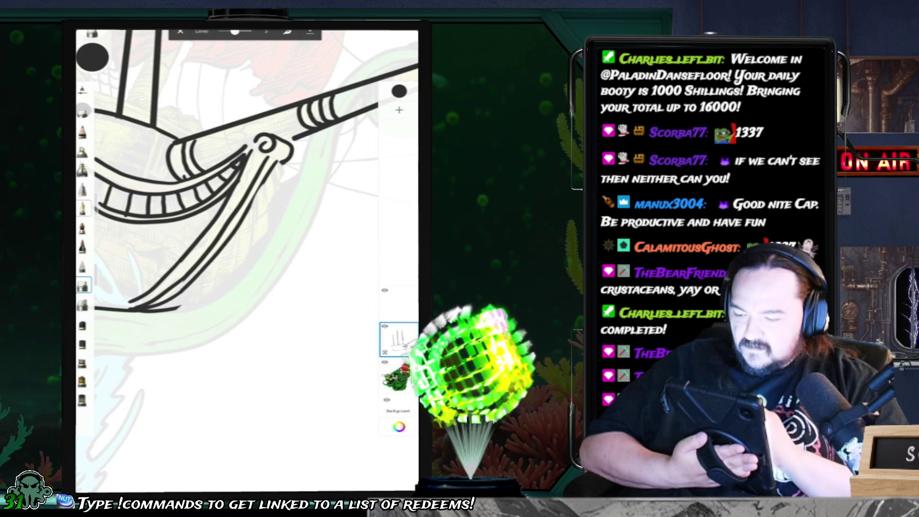
left_click(83, 208)
scroll(247, 199, "down", 3)
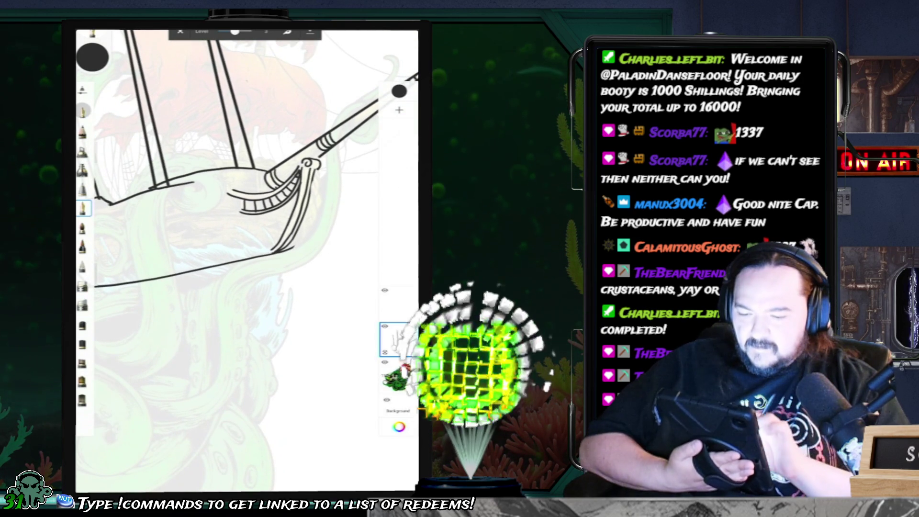
left_click_drag(216, 239, 249, 206)
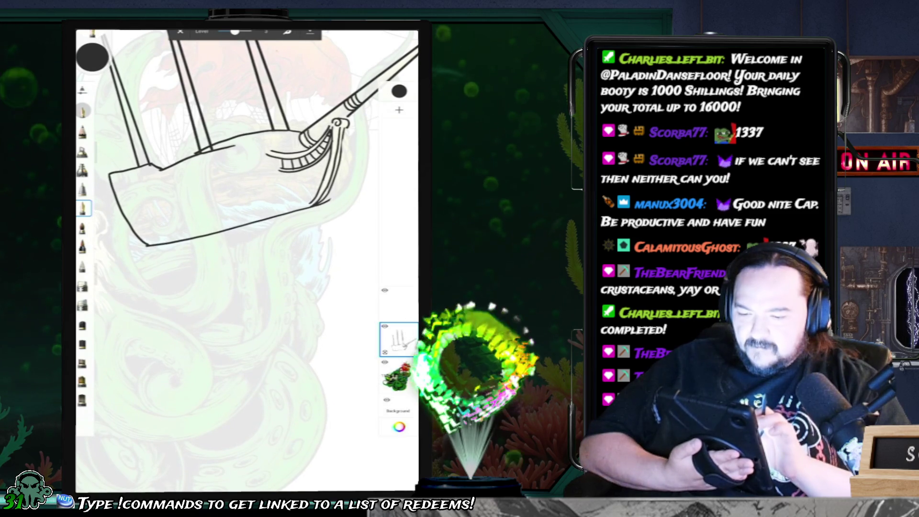
scroll(248, 149, "up", 3)
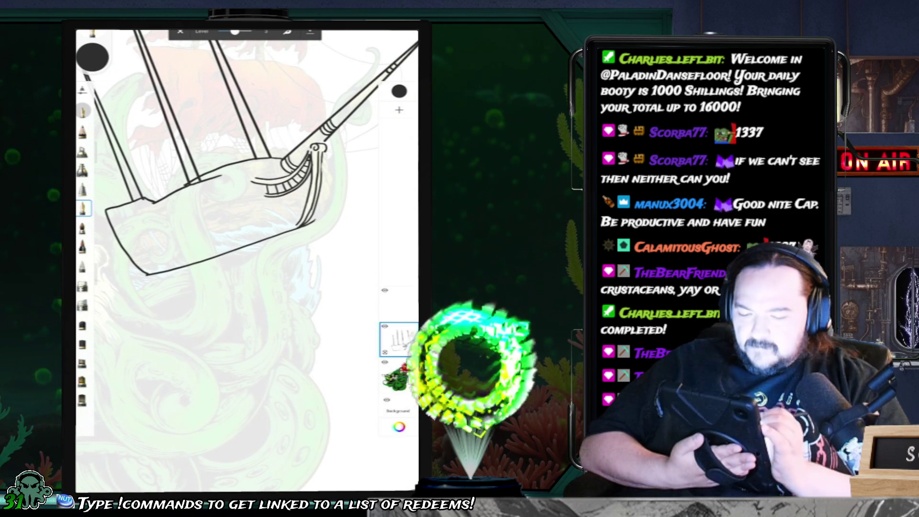
left_click(82, 286)
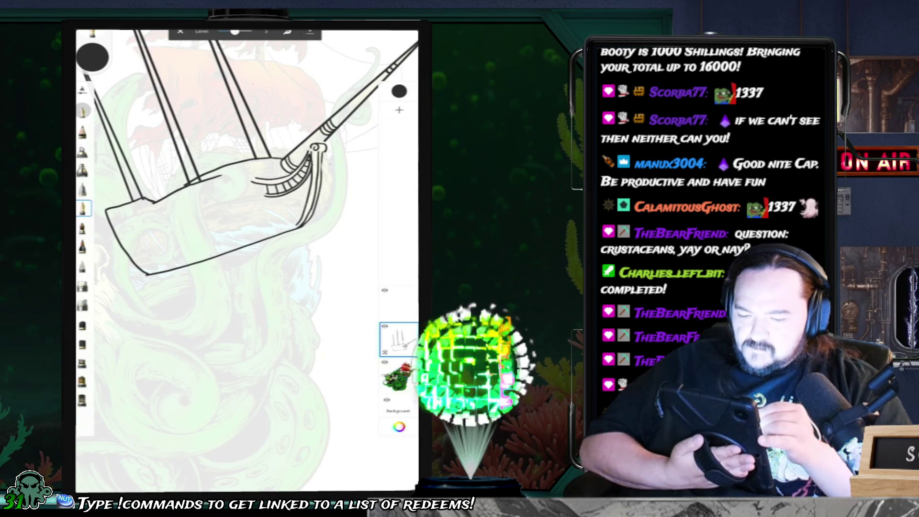
scroll(247, 261, "up", 5)
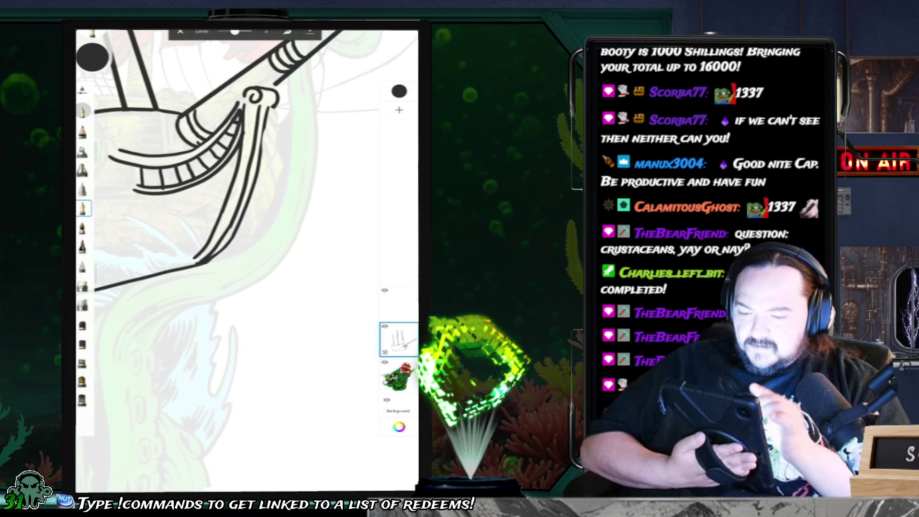